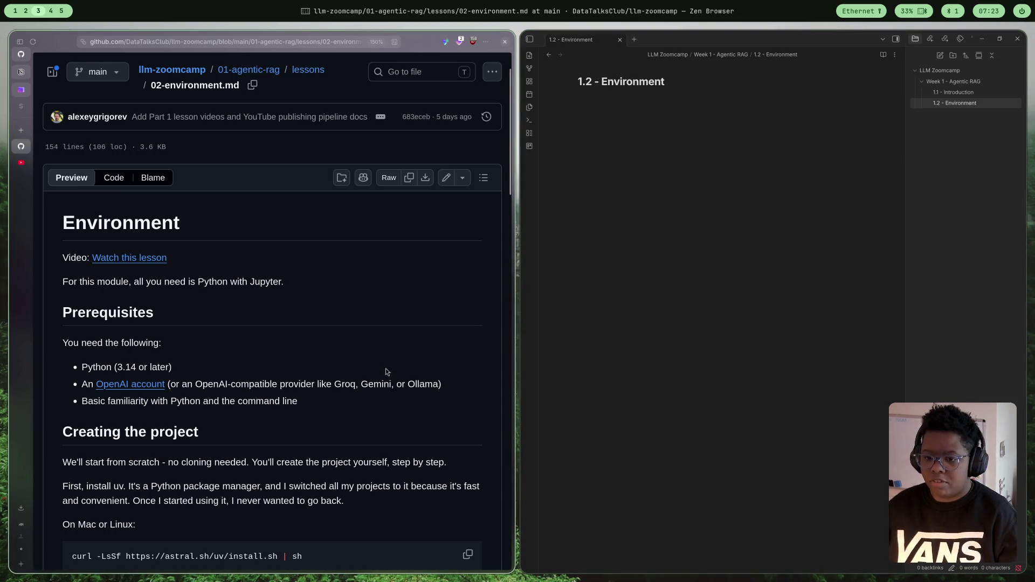
- Add a '# Prereqs' heading to the 1.2 - Environment note
scroll(378, 341, down, 1)
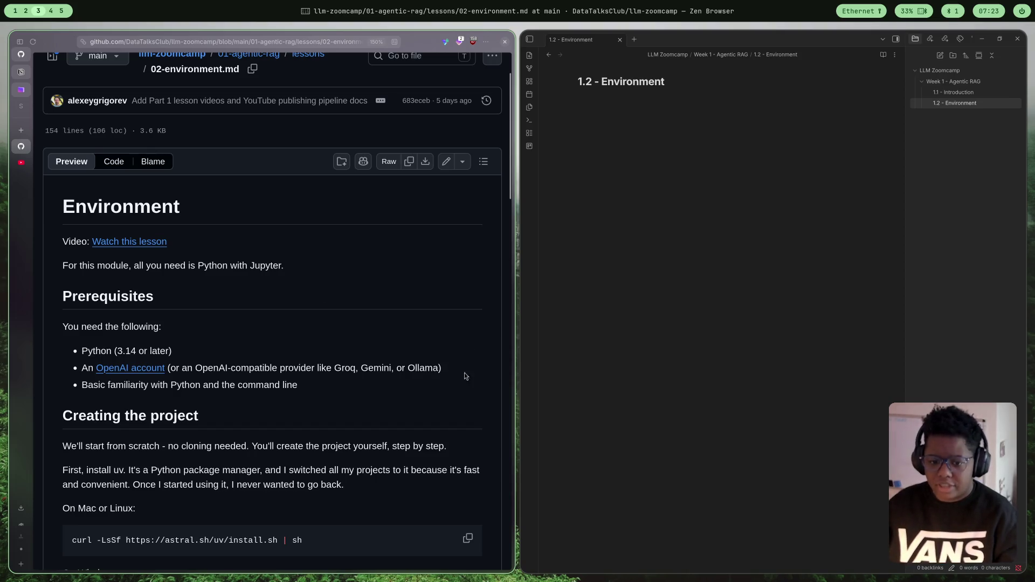
scroll(400, 261, down, 4)
scroll(400, 261, up, 4)
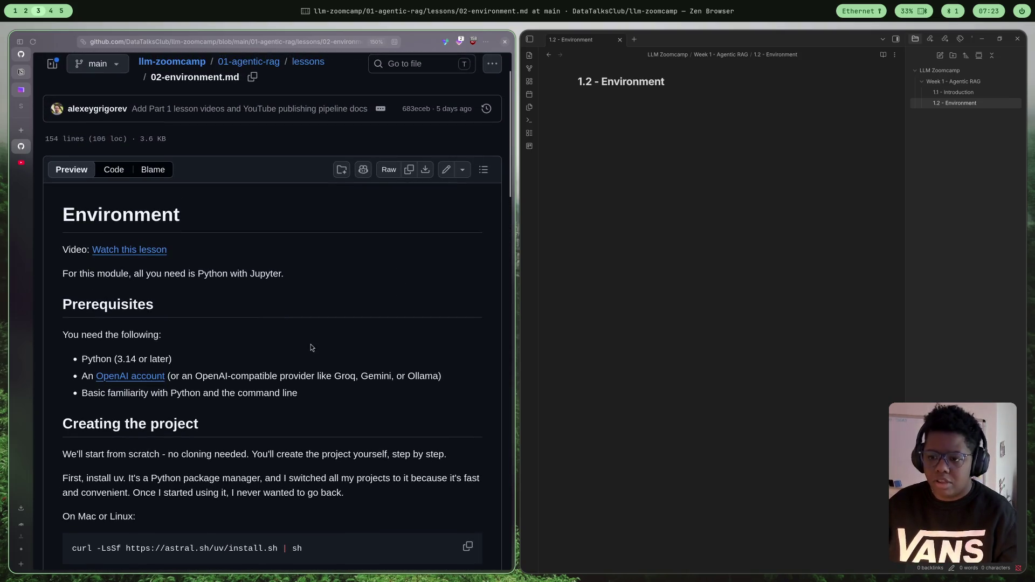
scroll(274, 273, up, 1)
scroll(274, 272, down, 1)
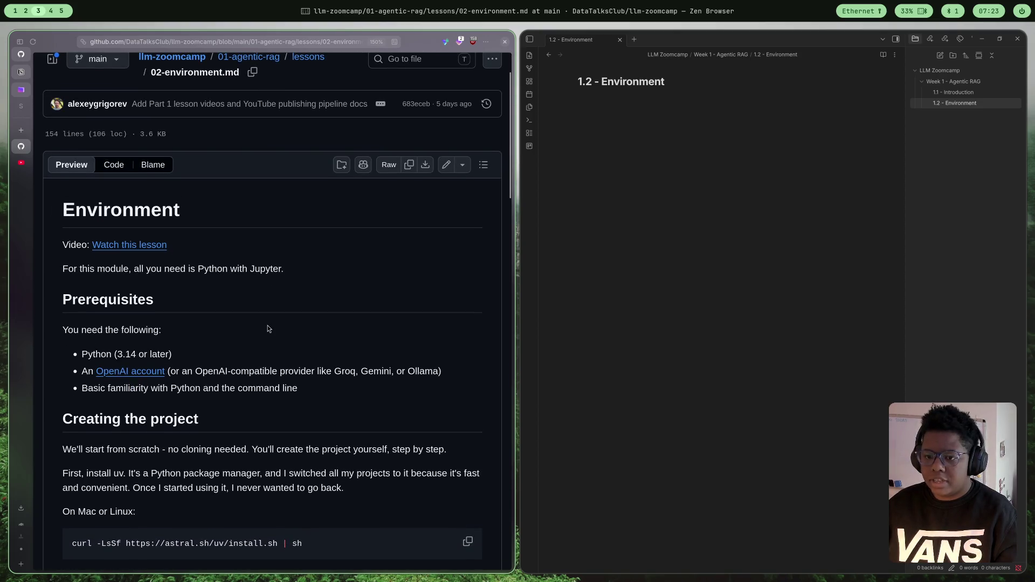
scroll(329, 259, down, 3)
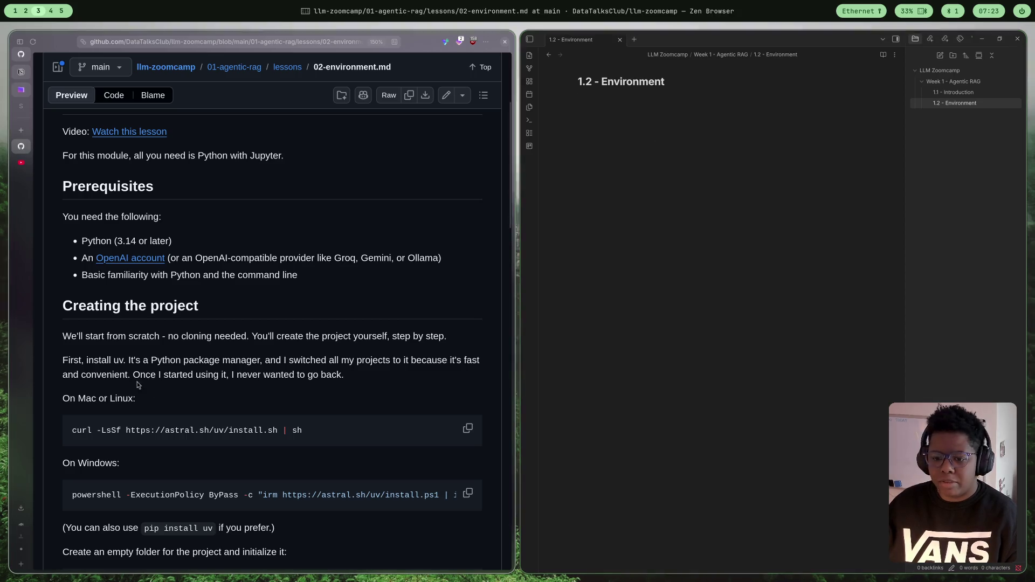
scroll(301, 302, down, 1)
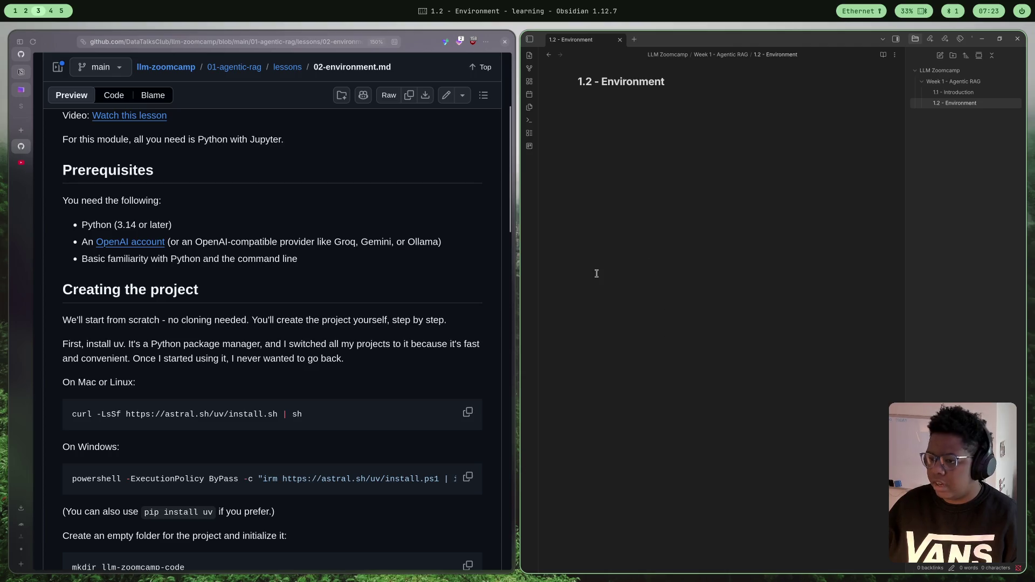
scroll(355, 415, down, 5)
scroll(355, 397, down, 8)
scroll(365, 388, up, 4)
scroll(371, 385, up, 10)
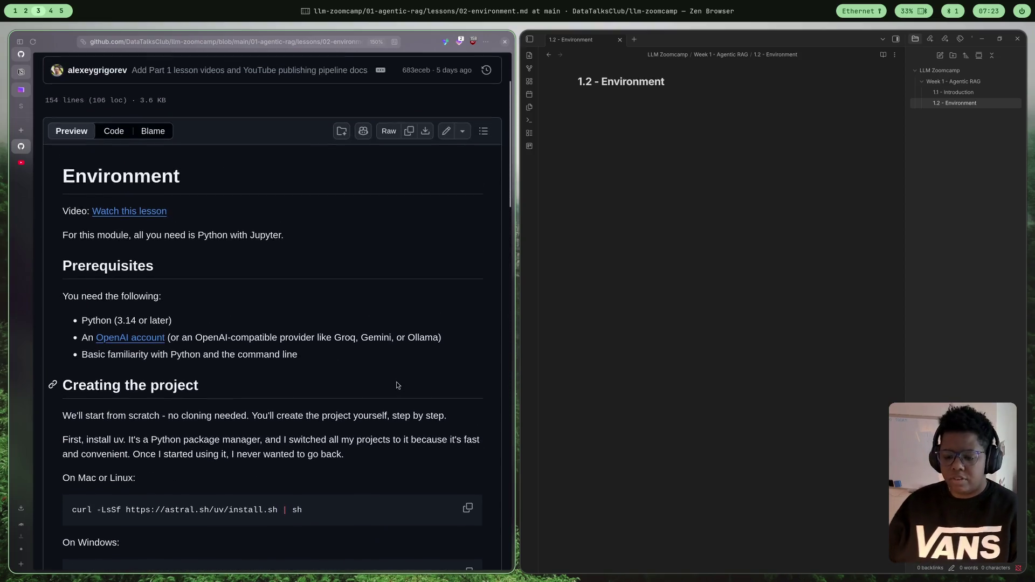
scroll(318, 377, down, 2)
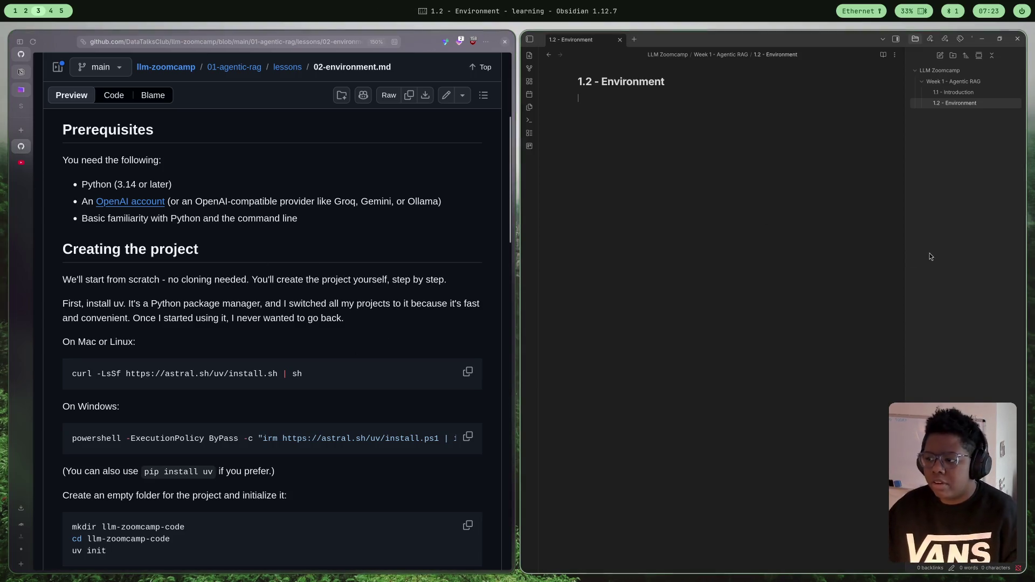
text(P)
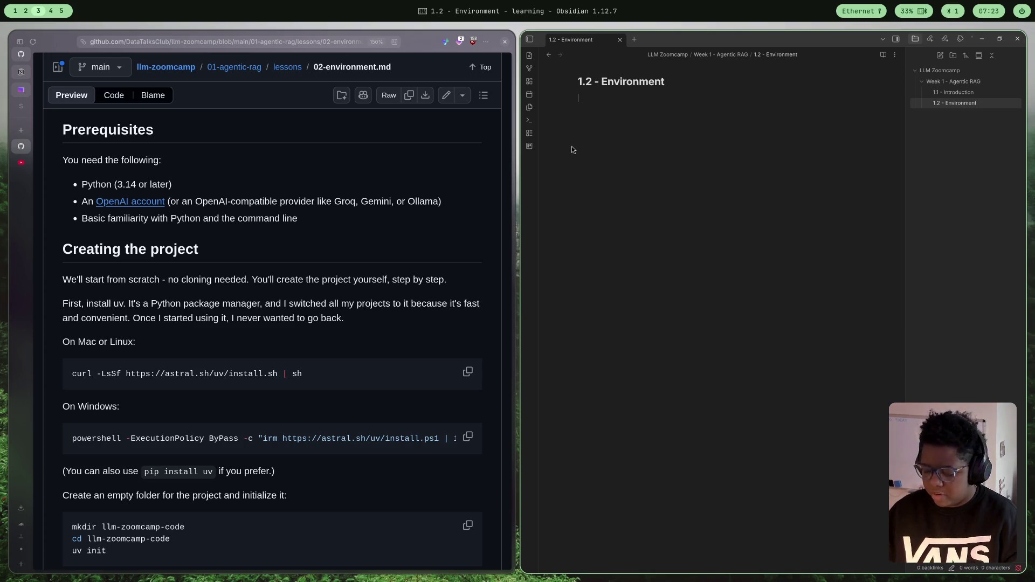
text(#)
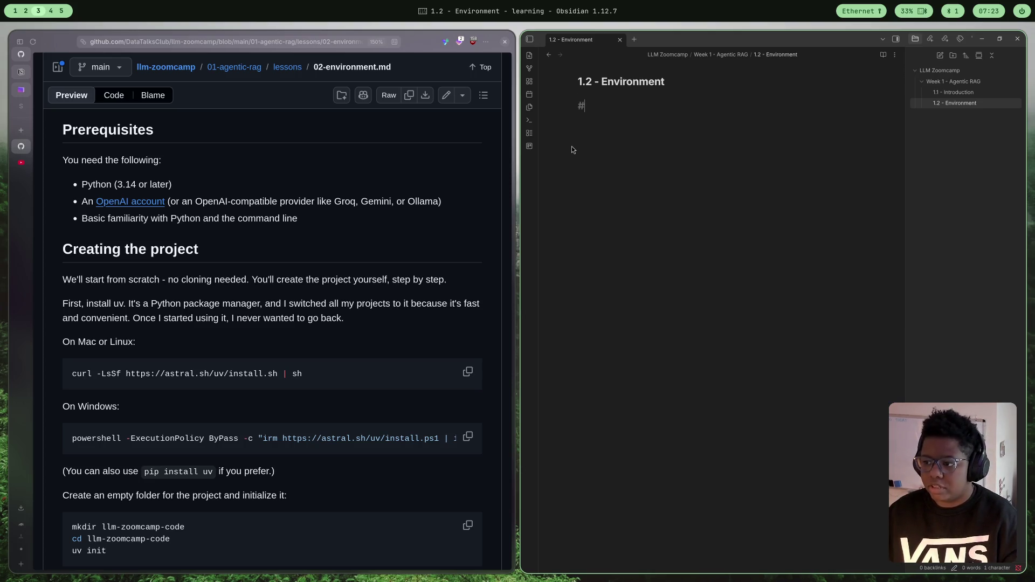
text( Prereqs)
key(Return)
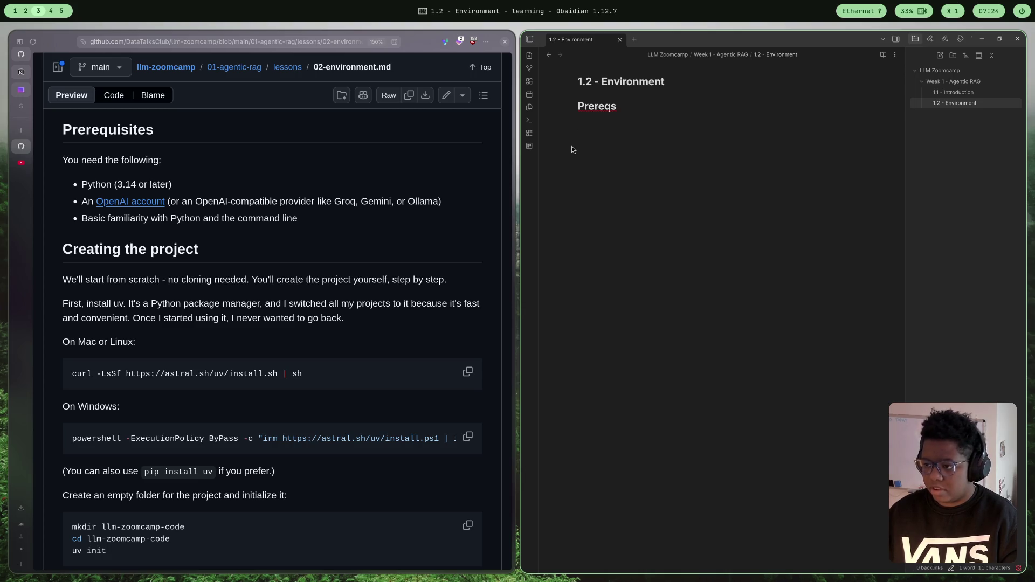
- Add the bullet 'uv to set python env to 3.14' under Prereqs
text(installe)
key(BackSpace)
key(BackSpace)
key(BackSpace)
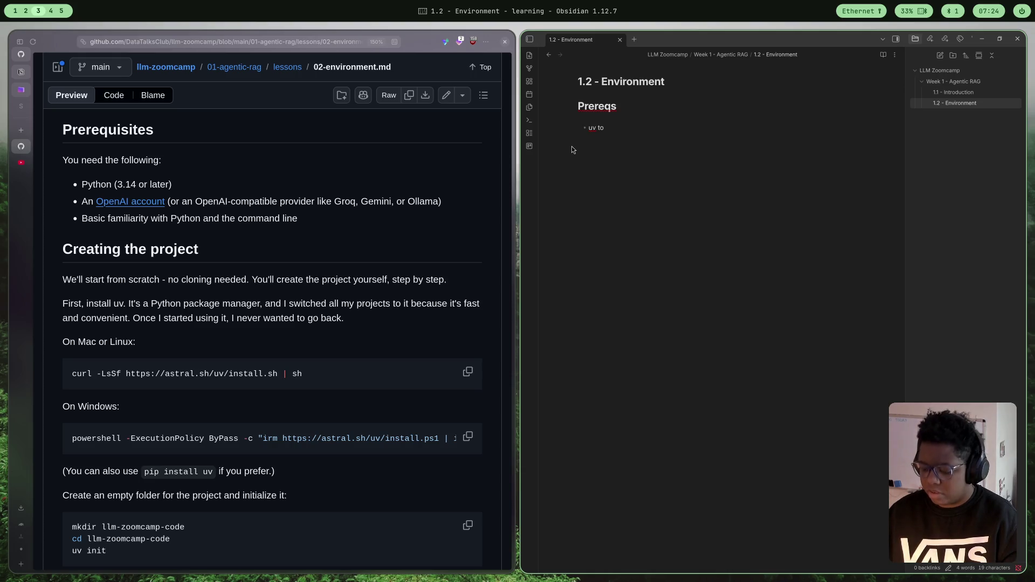
text(set )
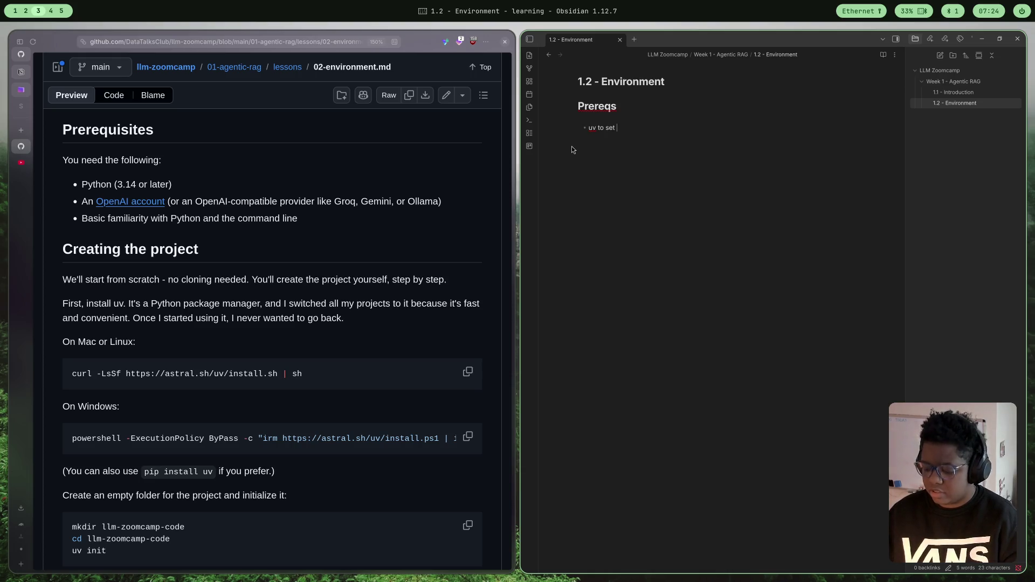
text(python )
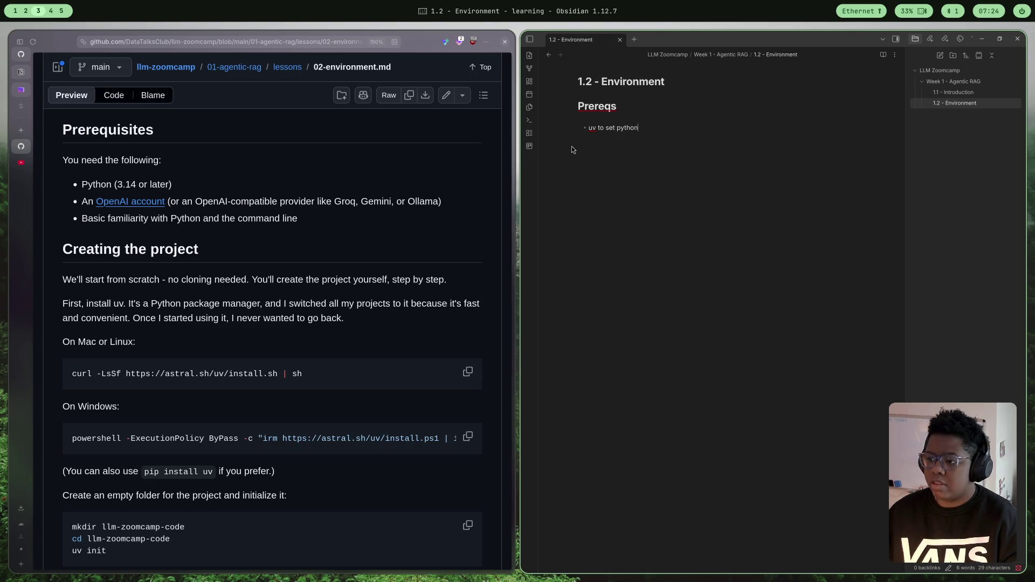
text(env to )
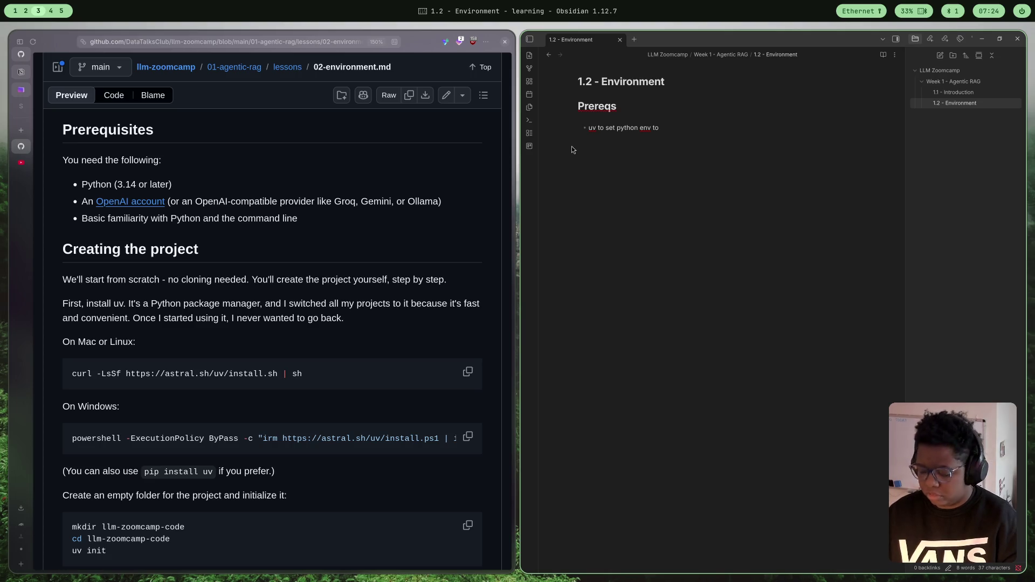
text(3.14)
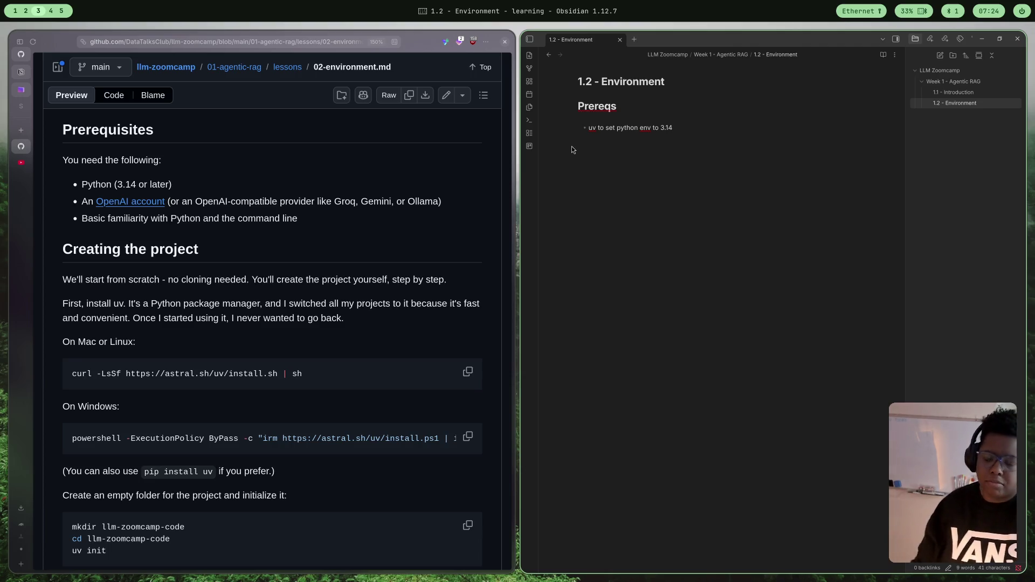
key(super+Left)
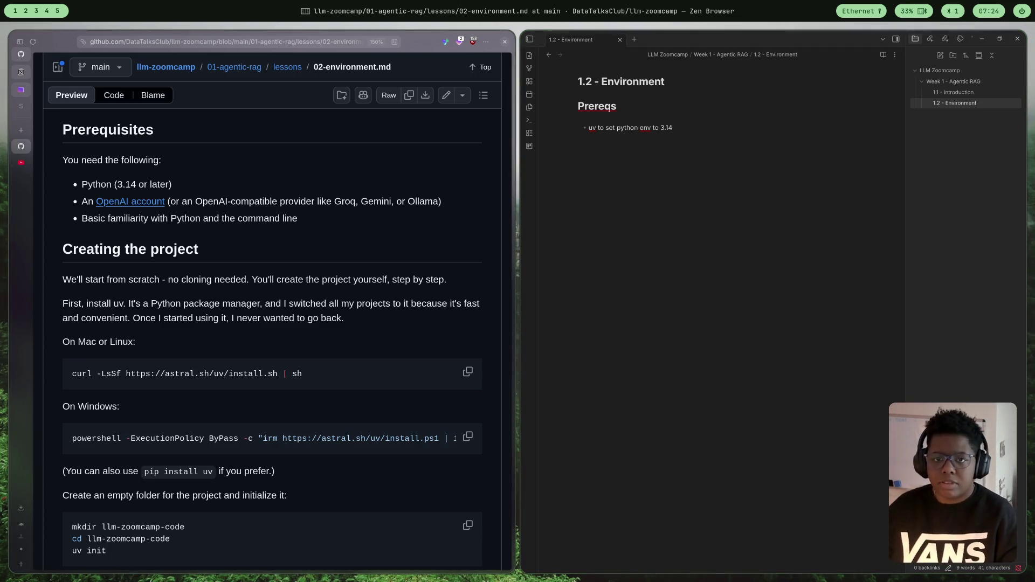
key(super+Right)
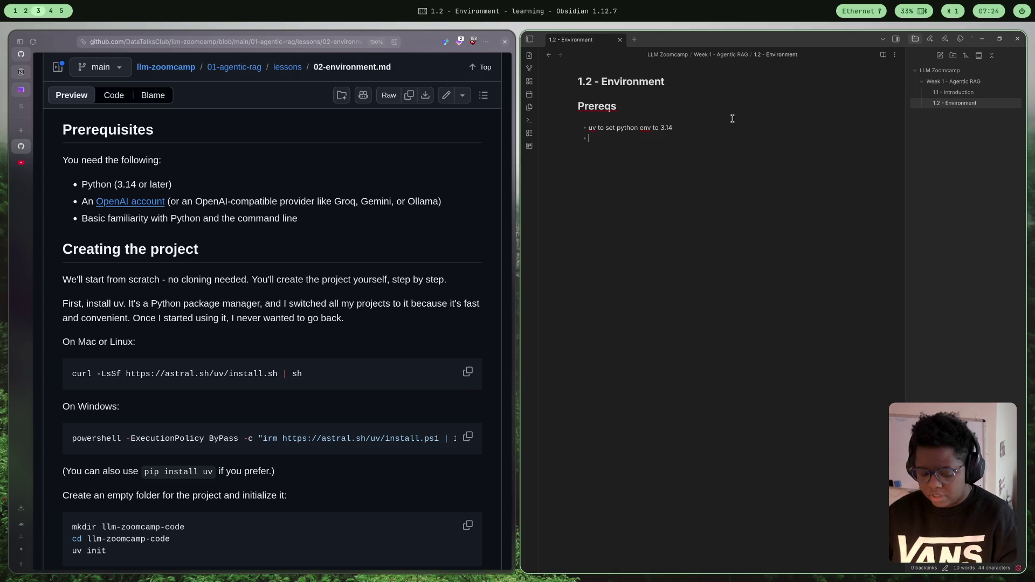
- Add an 'OpenAI Account' bullet, then begin an empty indented point under the uv item
text(e)
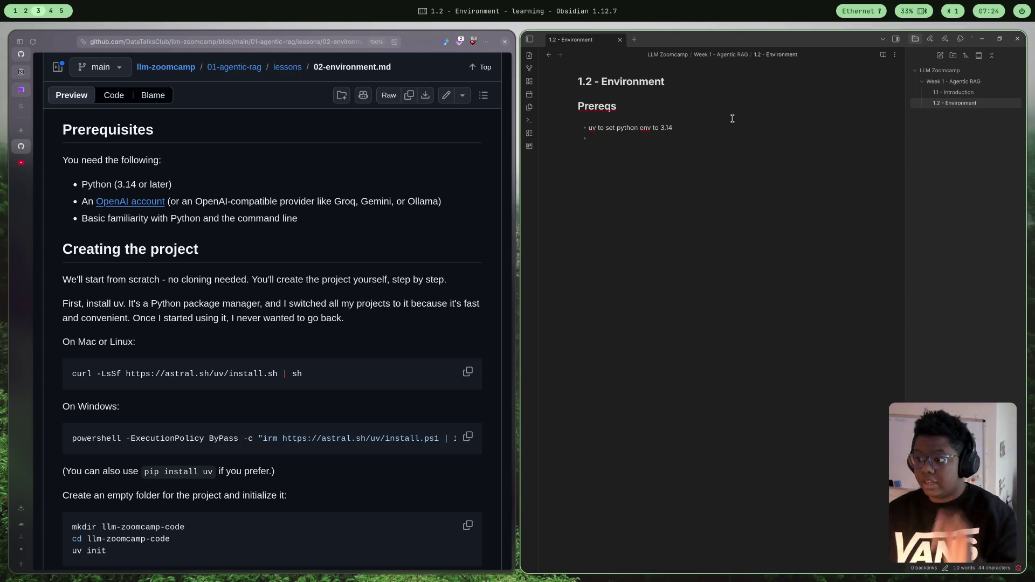
text(Ope)
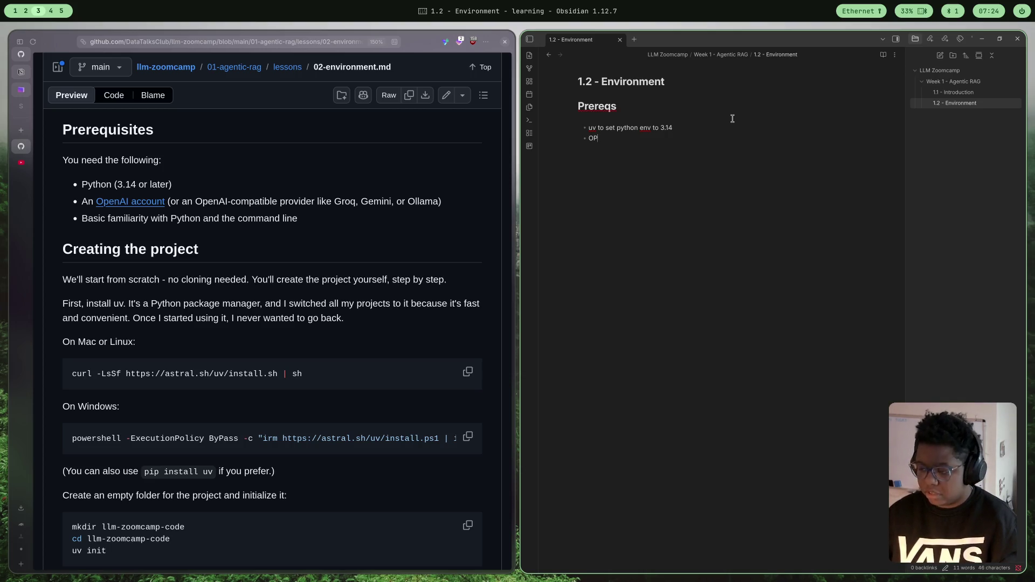
key(BackSpace)
key(BackSpace)
text(pen)
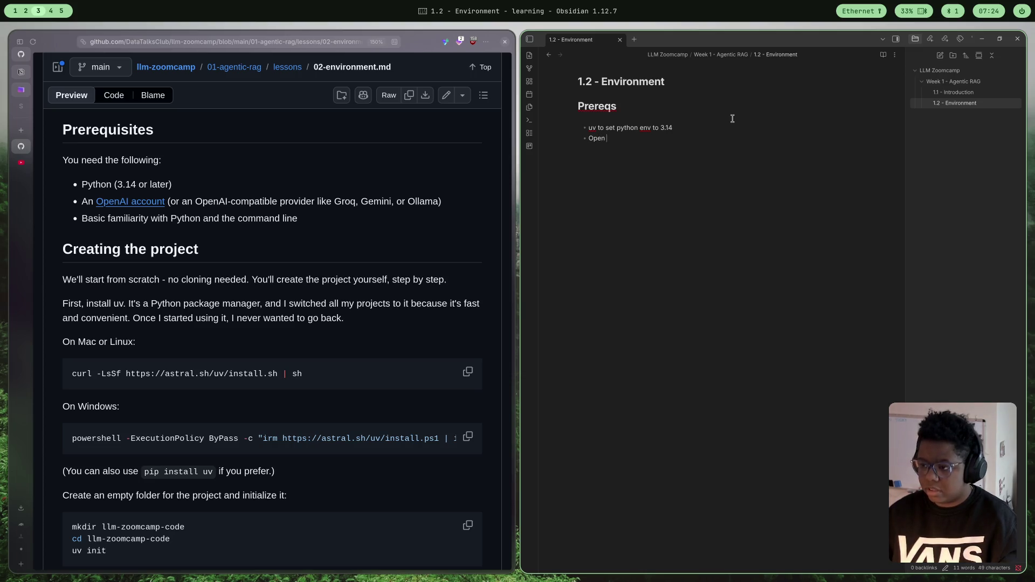
text(aAI Account)
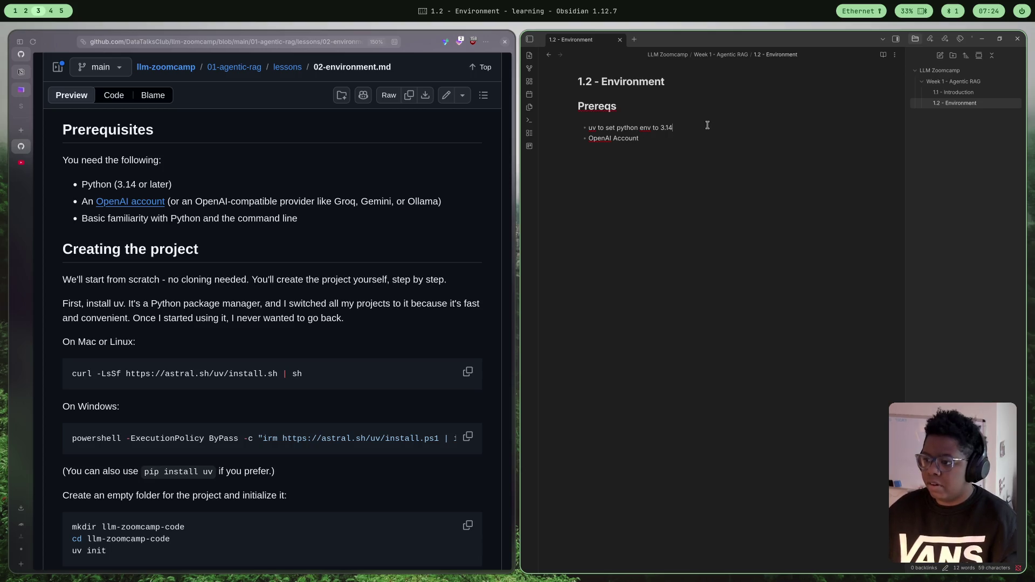
key(Return)
text(`)
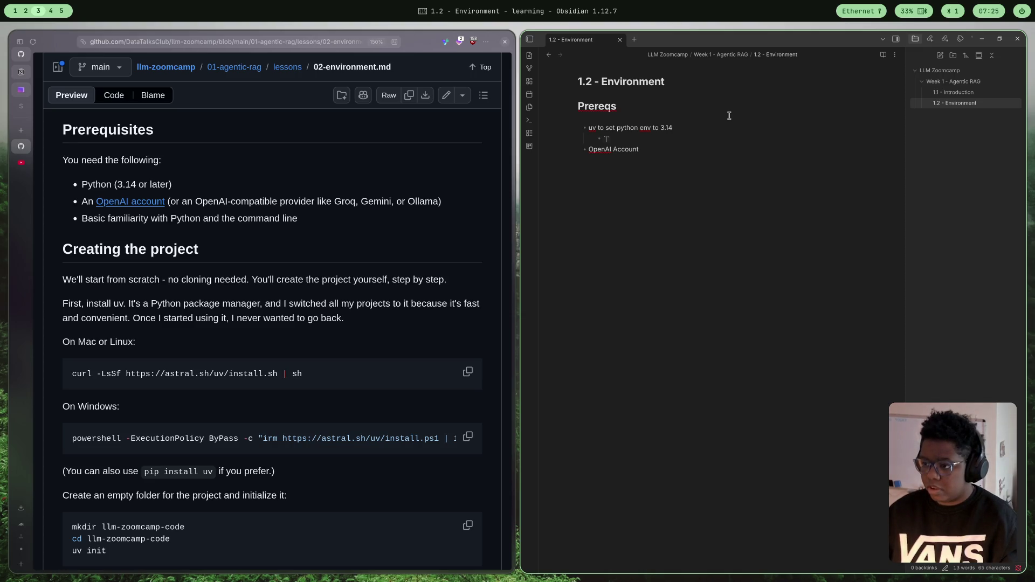
- Start a bash code block holding the uv init command beneath the uv bullet
text(`)
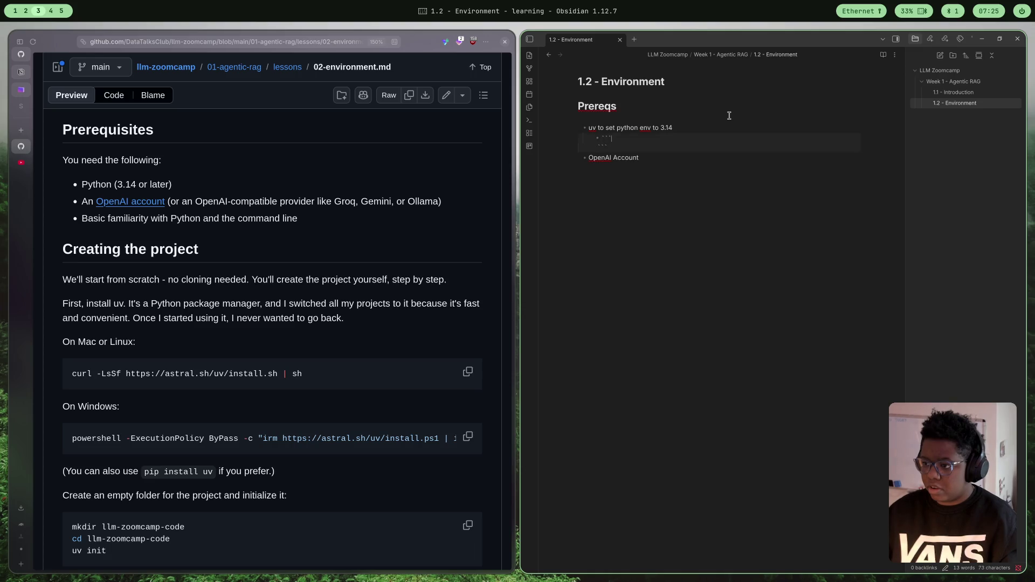
text(bash)
key(Return)
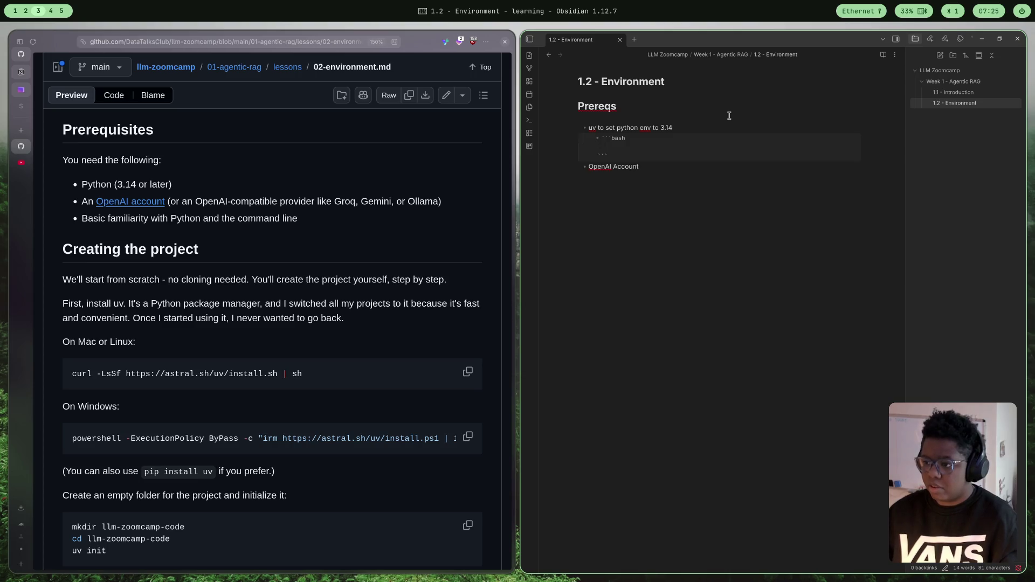
click(601, 139)
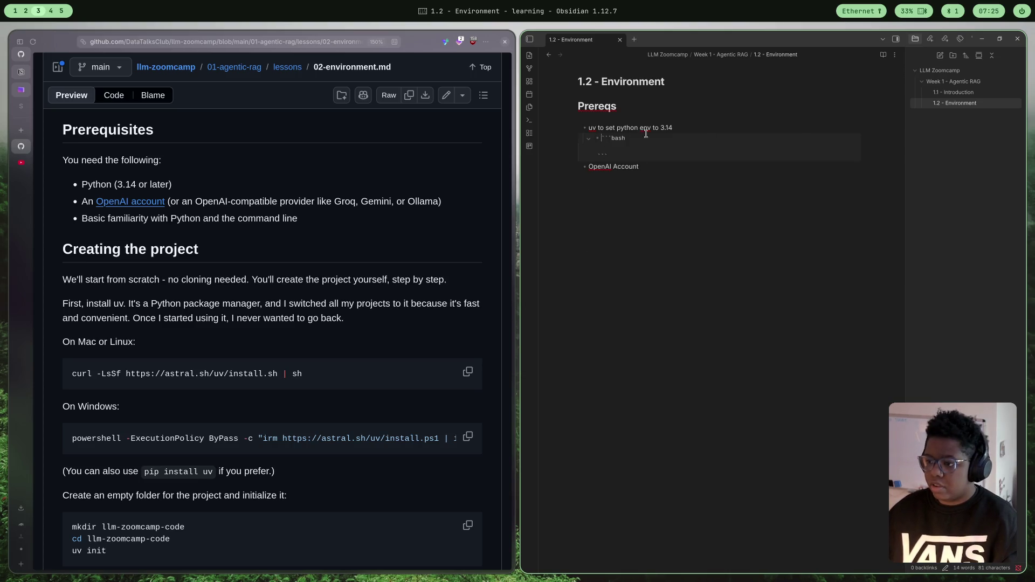
key(BackSpace)
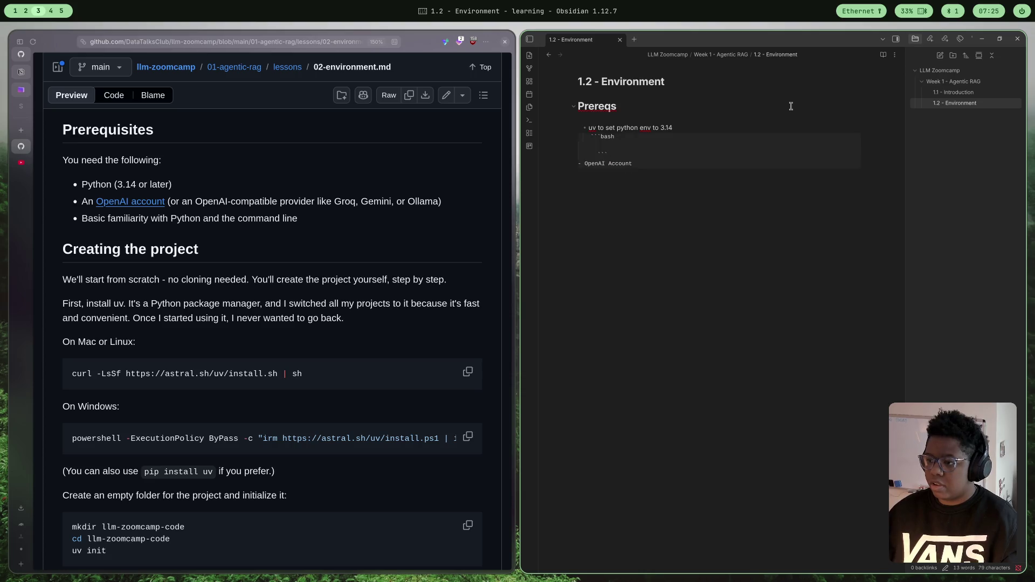
click(630, 147)
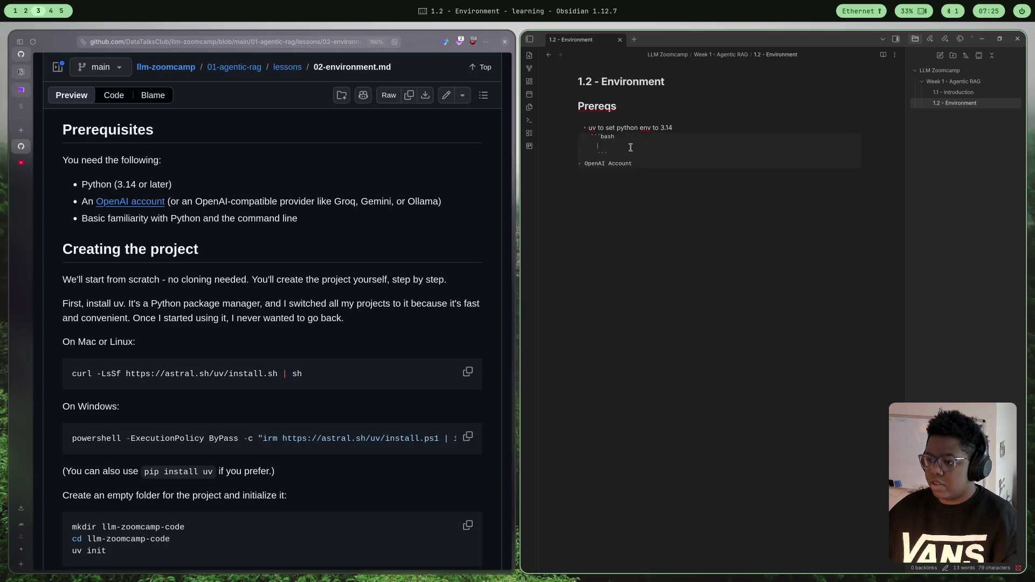
text(uv init)
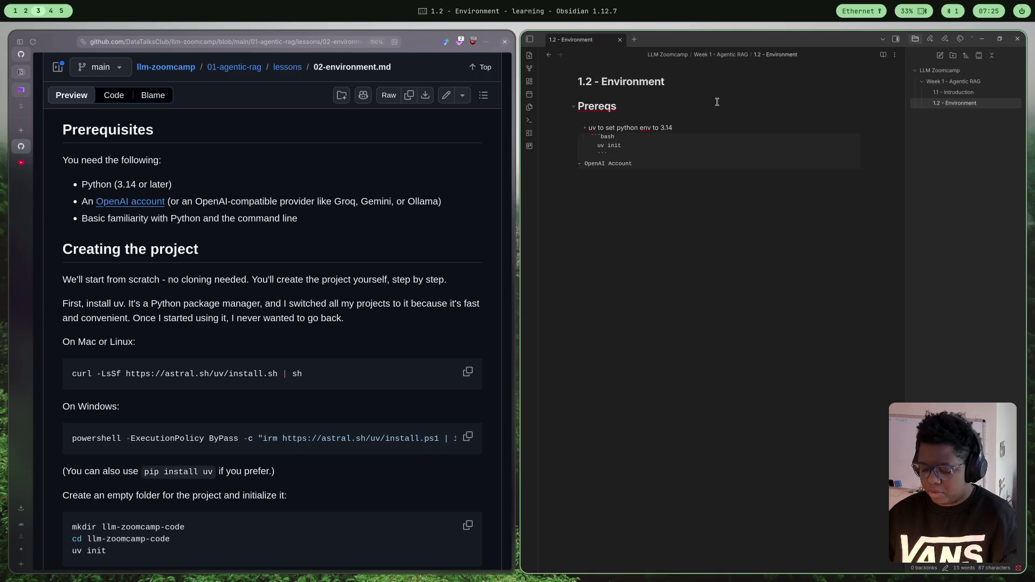
text(ython 3.14)
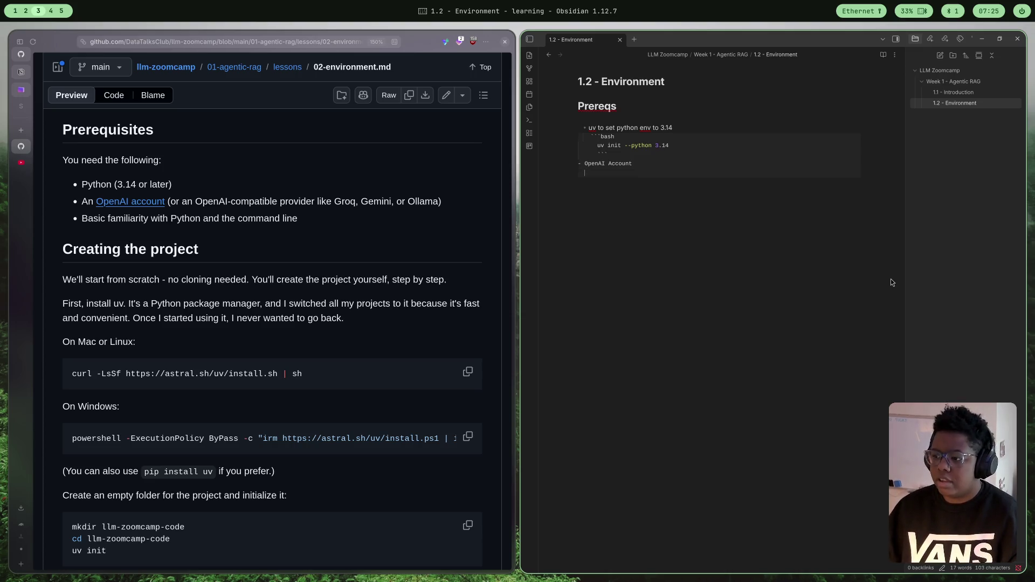
- Indent the code block under the uv bullet and keep OpenAI Account on its own line
click(591, 138)
click(592, 139)
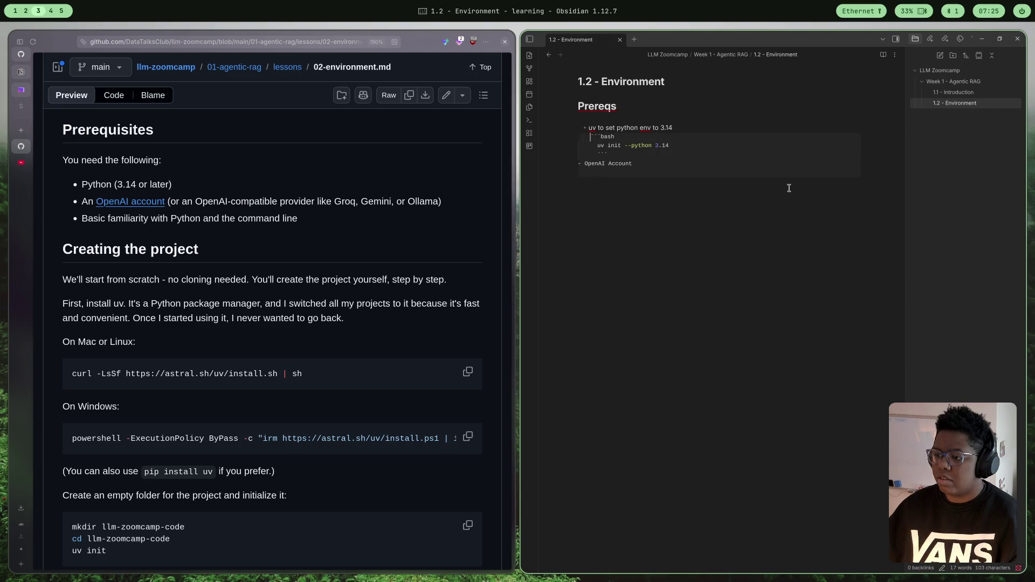
key(Tab)
key(BackSpace)
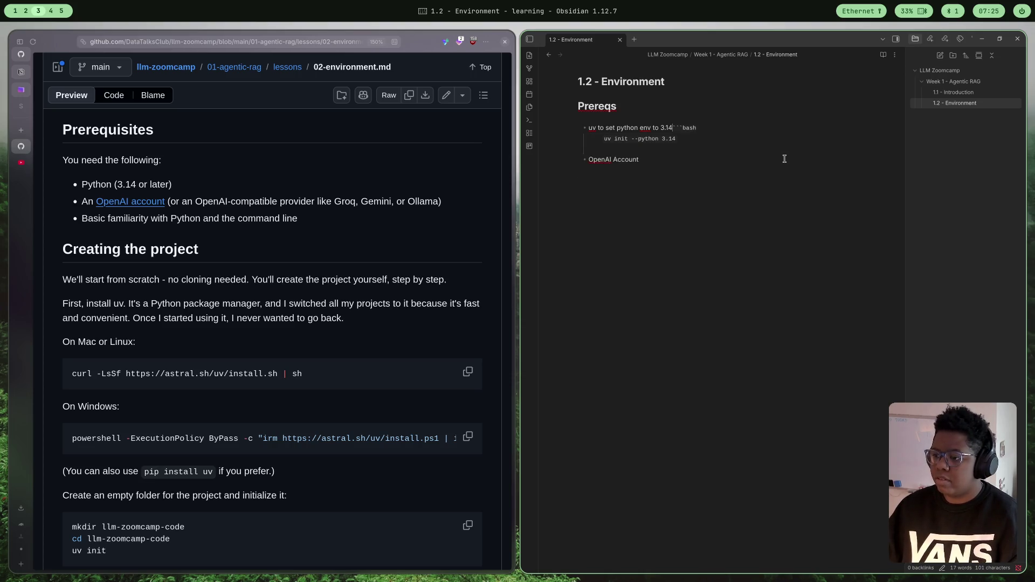
key(Return)
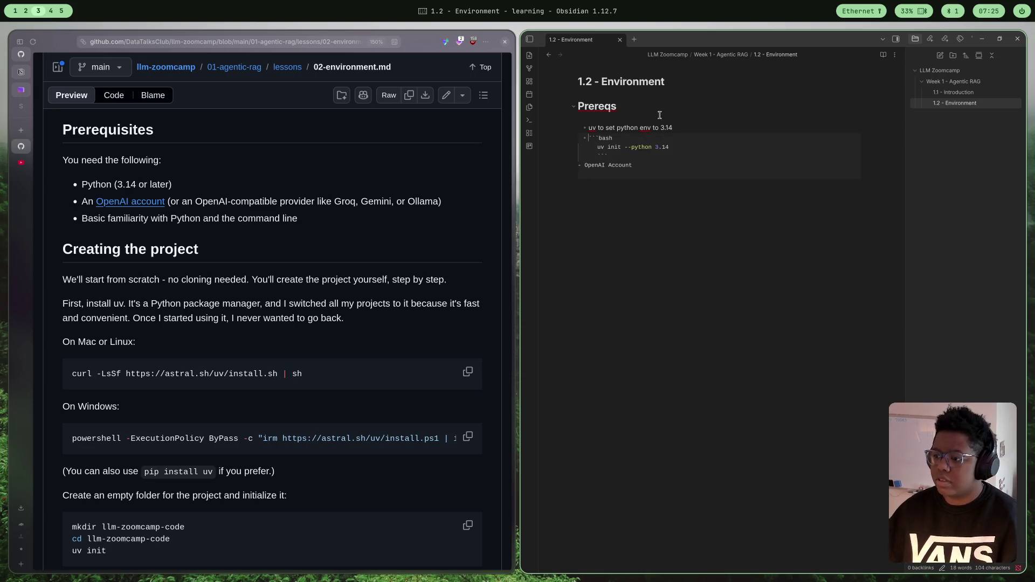
click(579, 166)
key(Return)
key(BackSpace)
key(BackSpace)
key(BackSpace)
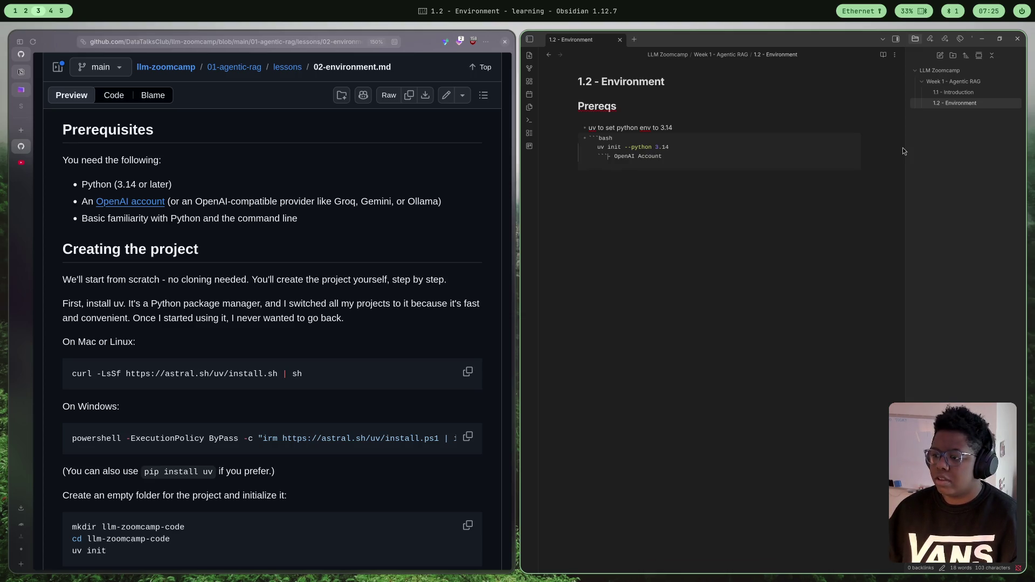
key(BackSpace)
key(BackSpace)
key(BackSpace)
key(Return)
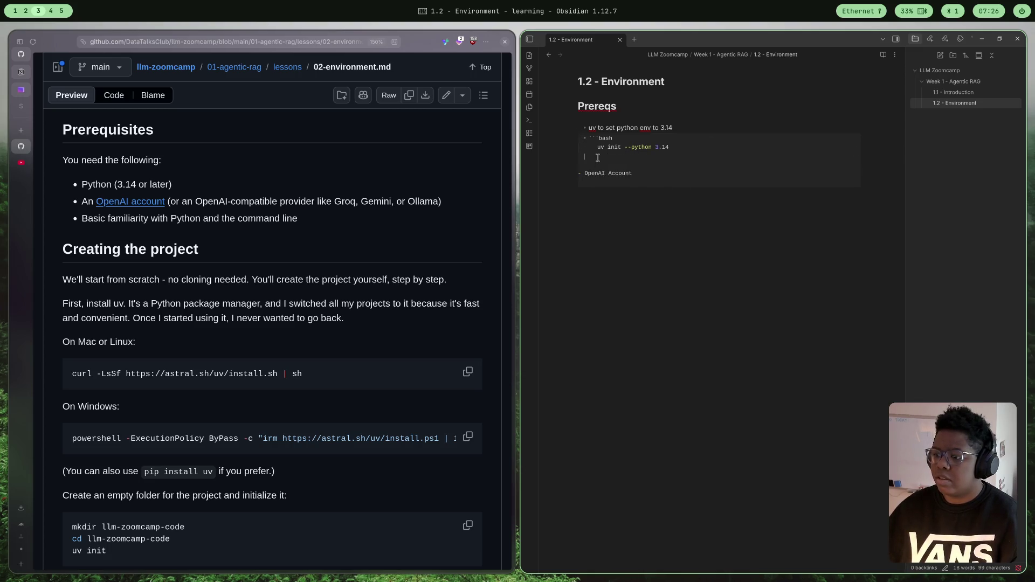
key(BackSpace)
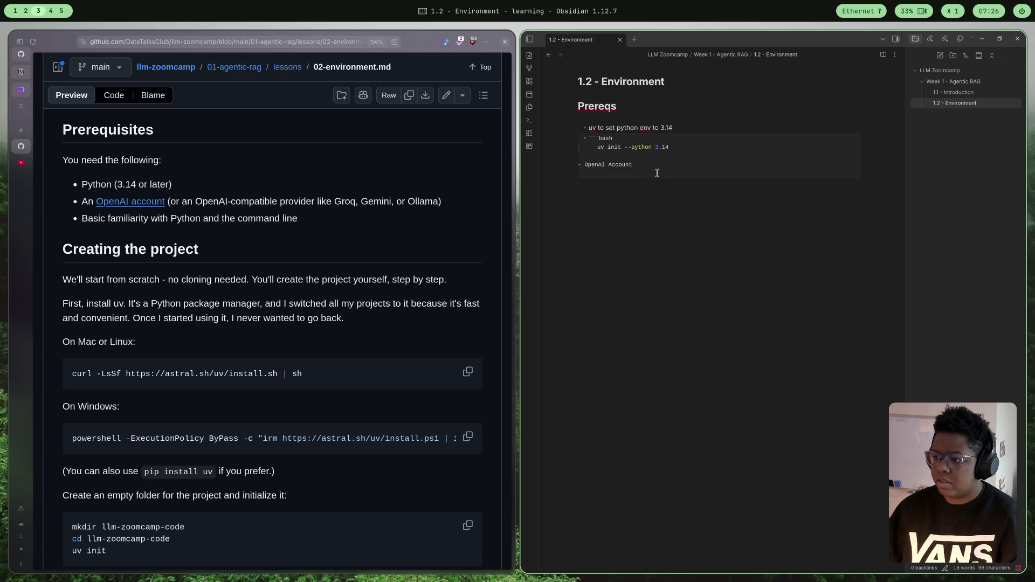
- Rework the closing code fence below the uv init command
key(Return)
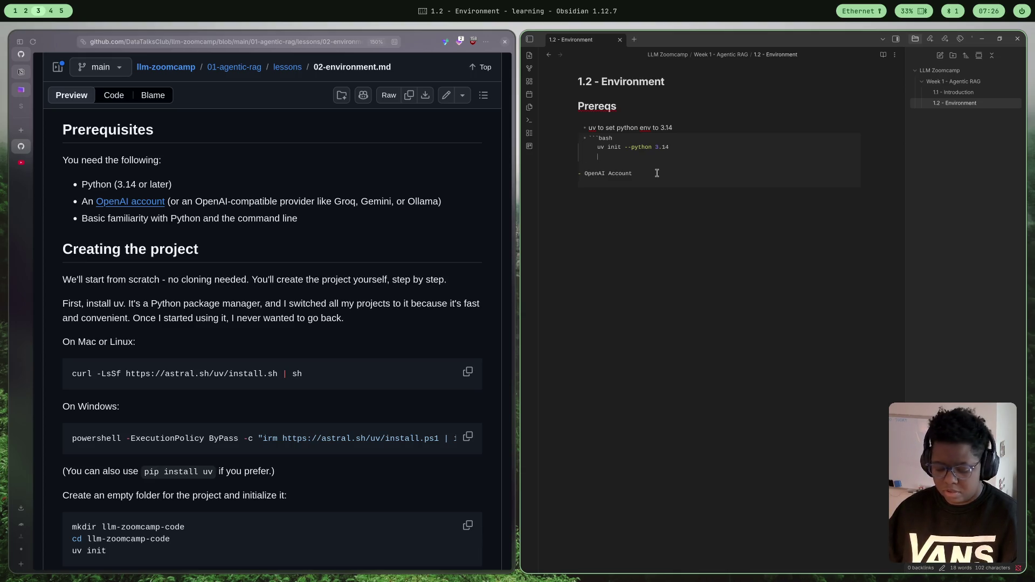
text(```)
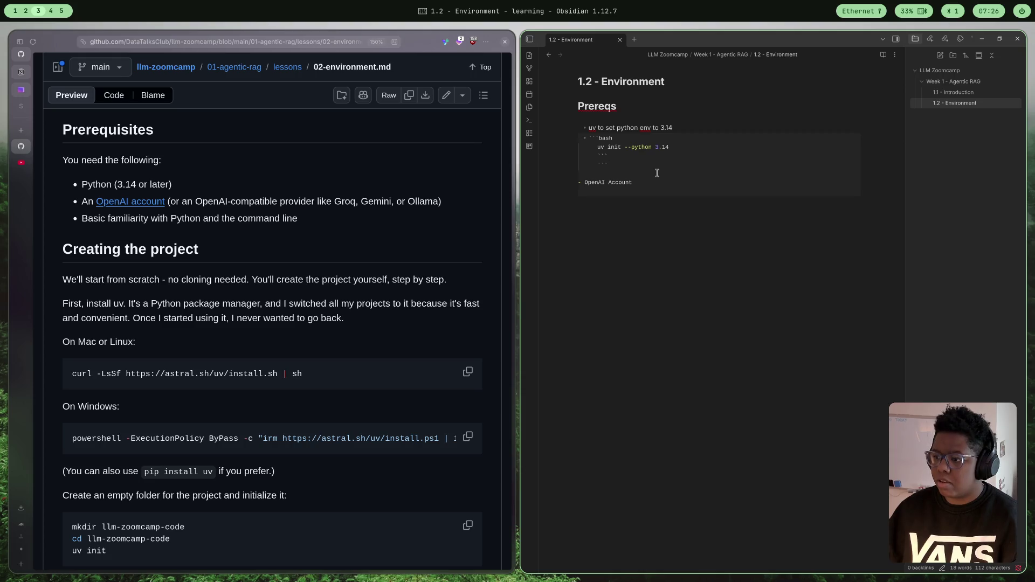
key(BackSpace)
key(BackSpace)
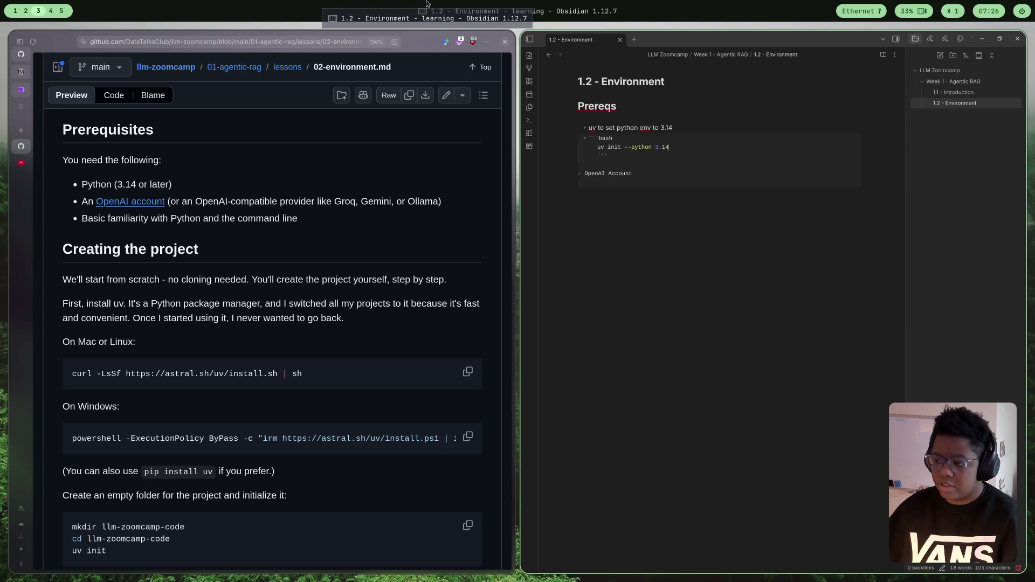
text(4)
drag(604, 156, 608, 155)
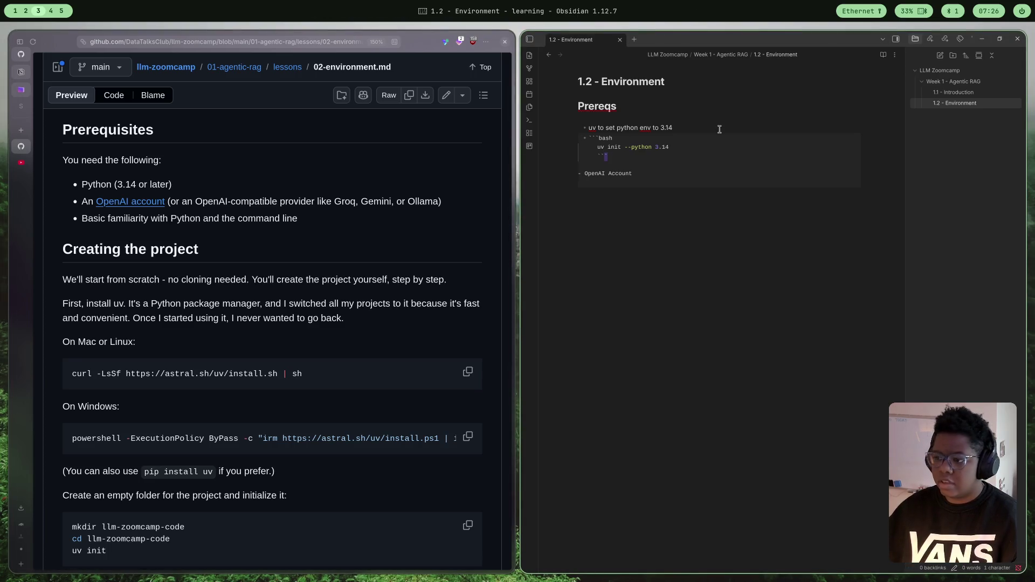
key(BackSpace)
key(BackSpace)
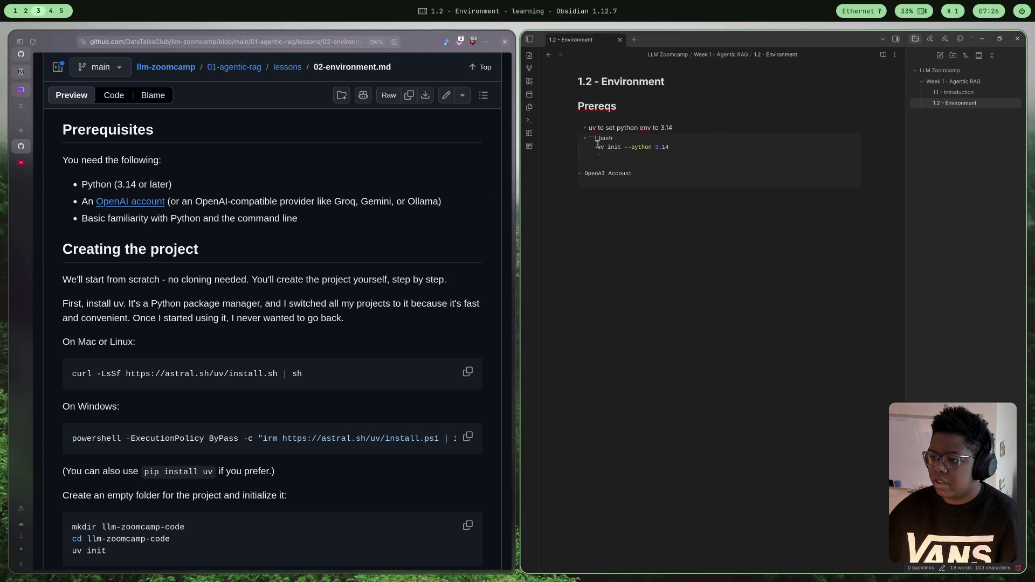
- Replace the fences with single backticks so `uv init --python 3.14` becomes a nested inline-code sub-bullet
key(BackSpace)
key(BackSpace)
key(BackSpace)
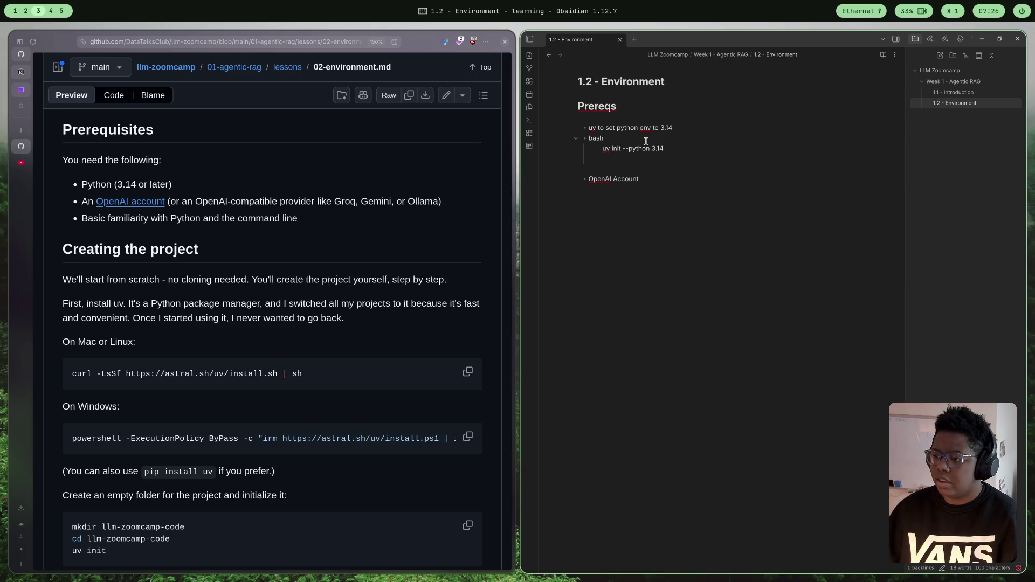
text(`)
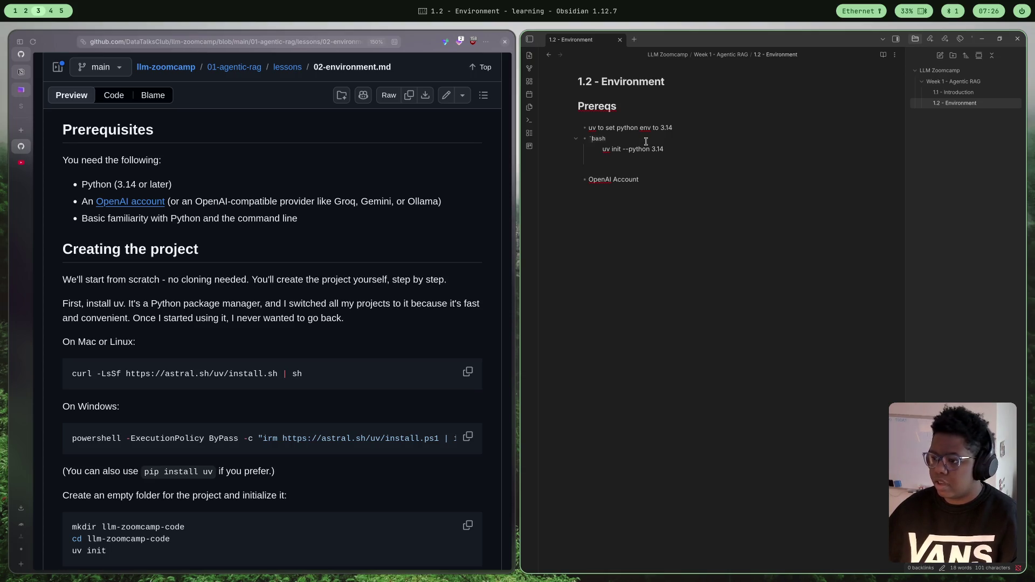
key(BackSpace)
key(BackSpace)
key(BackSpace)
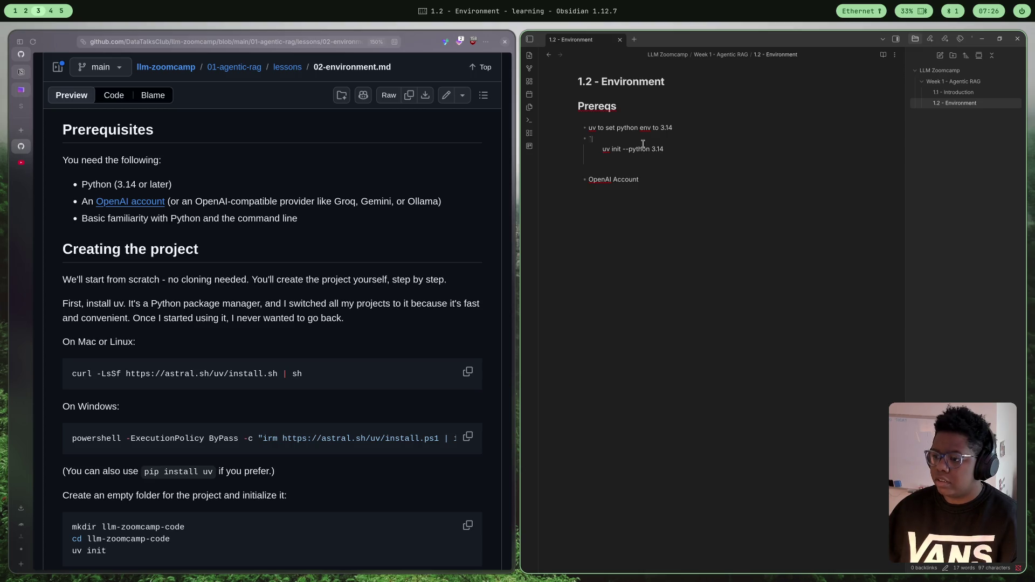
key(Delete)
key(Delete)
key(Delete)
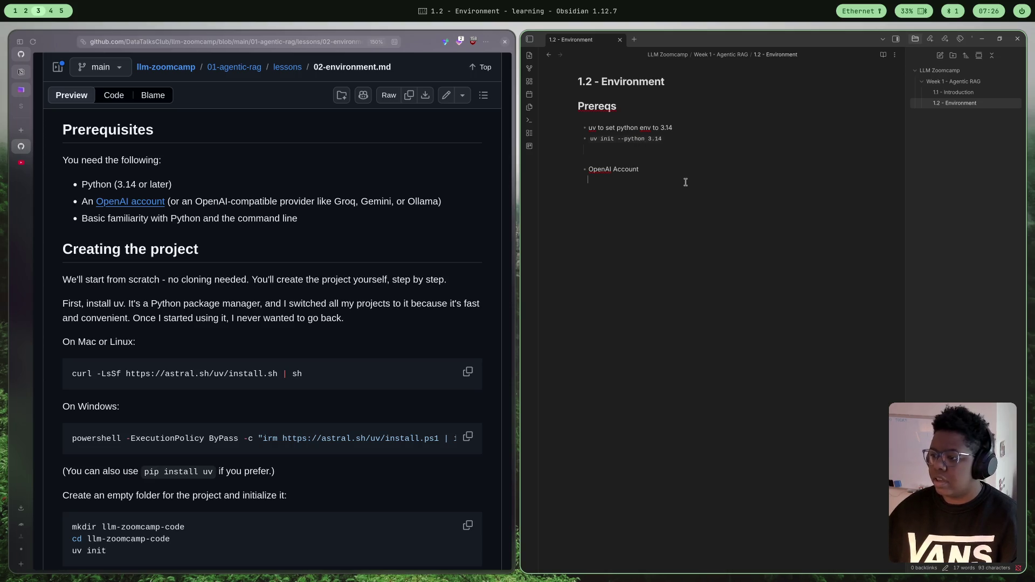
click(616, 153)
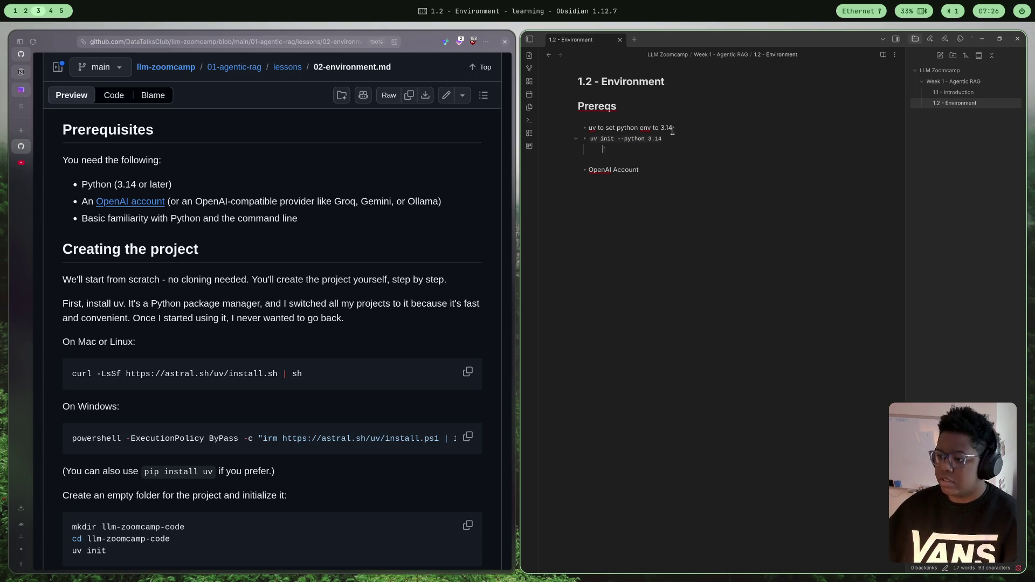
key(BackSpace)
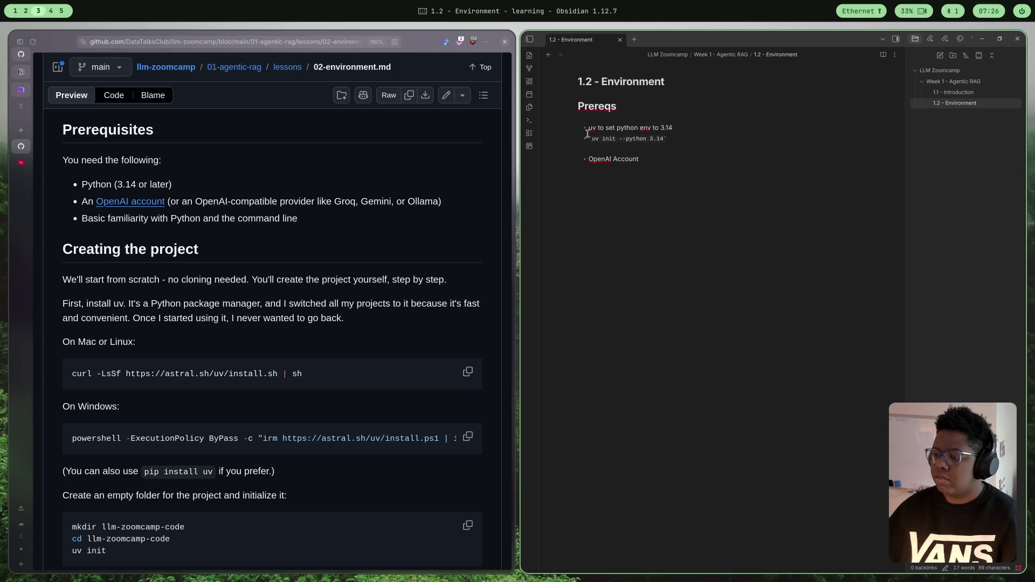
key(Tab)
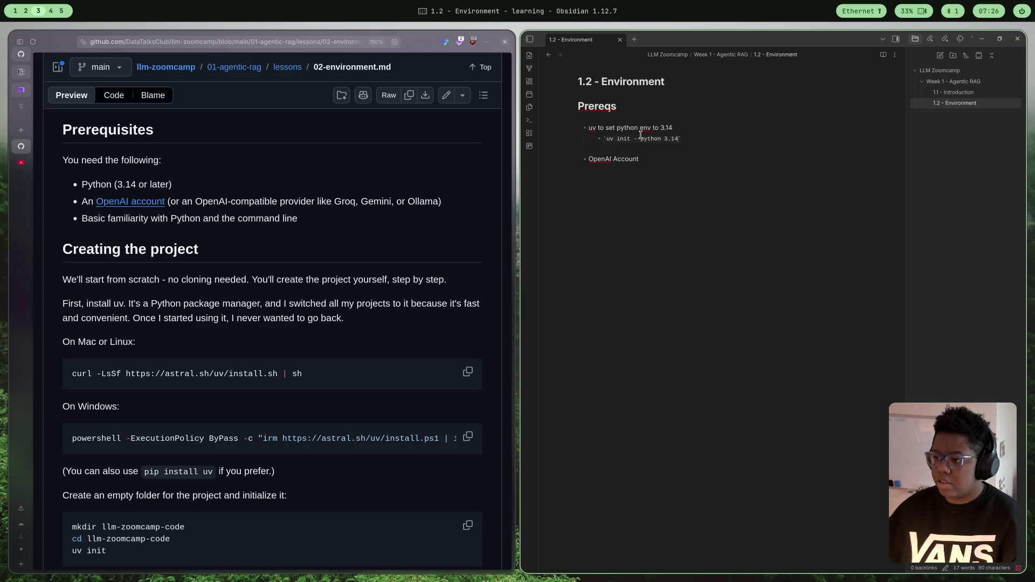
click(588, 151)
key(BackSpace)
click(664, 153)
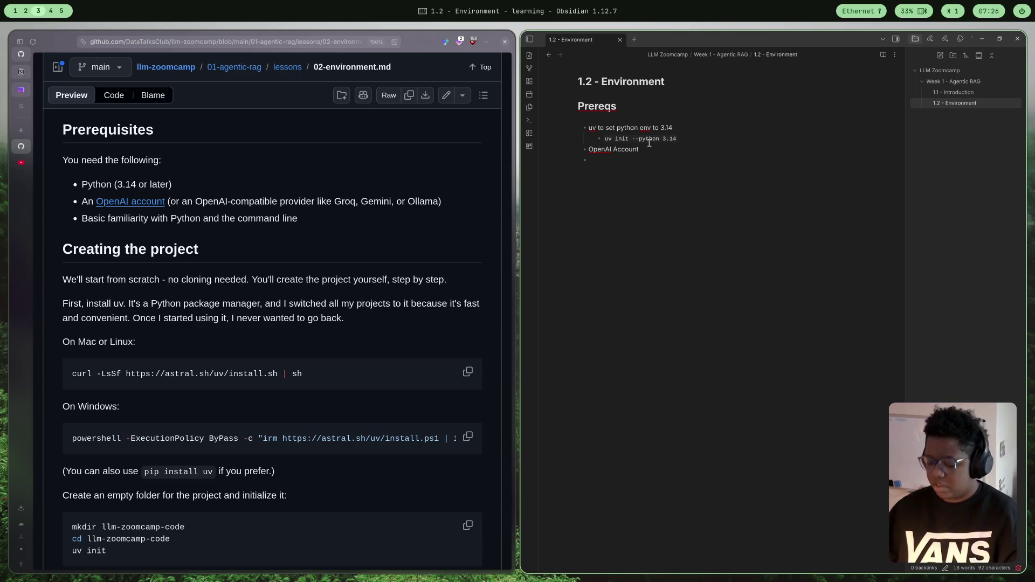
- Add a 'Familiarity with python' bullet and begin a '# Creating the project' heading below
text(F)
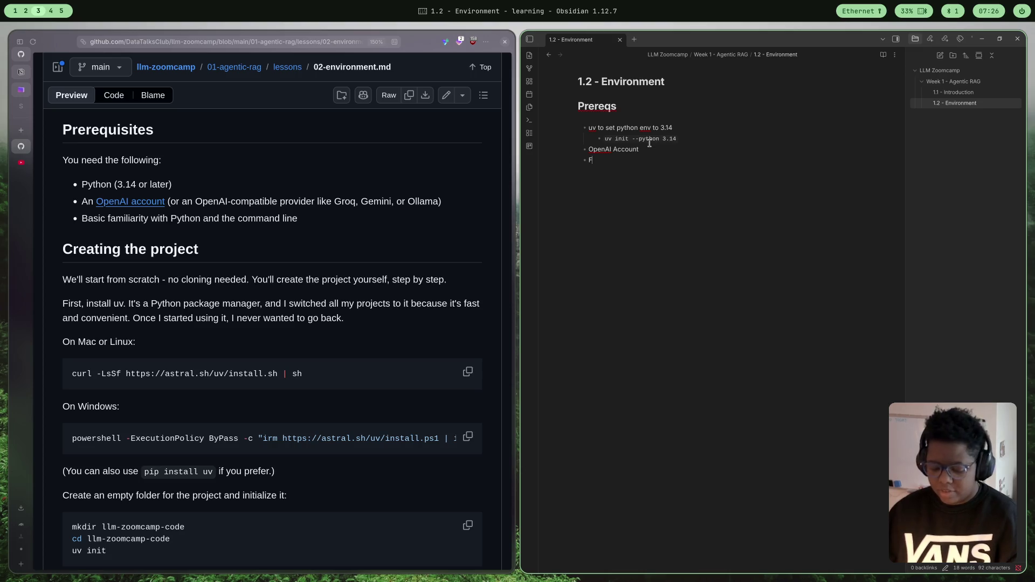
text(amilar)
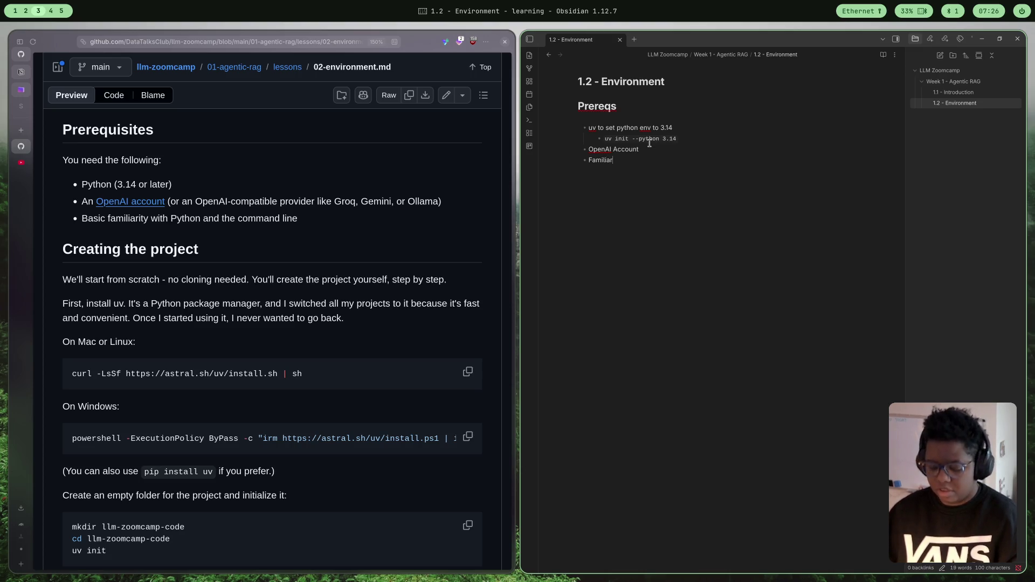
text(it)
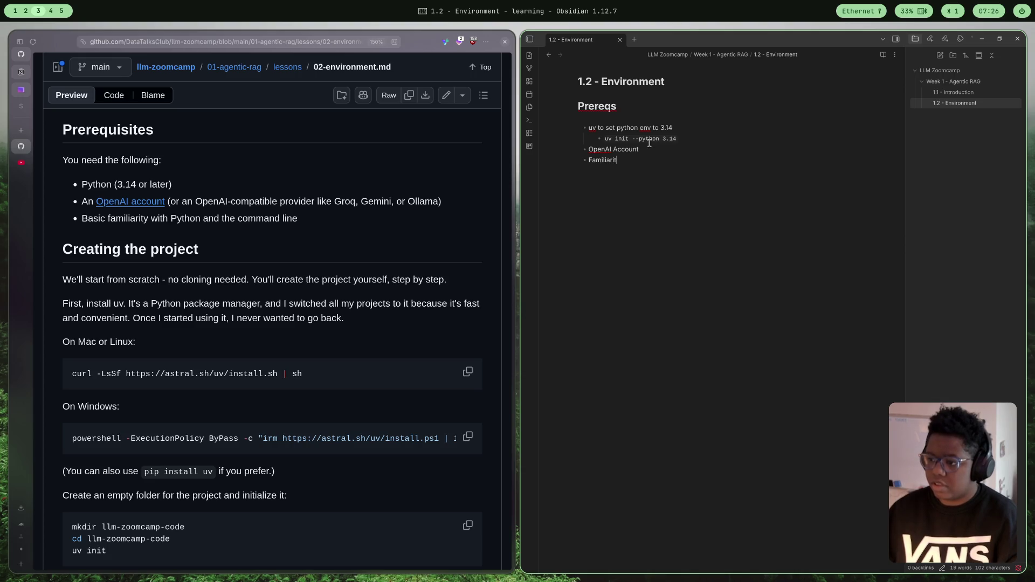
text(y with p)
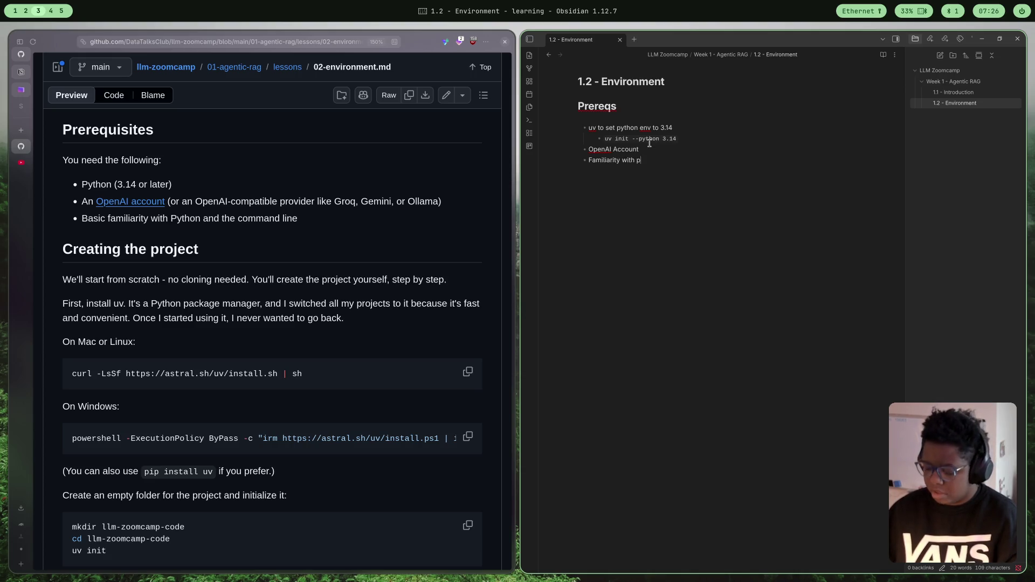
text(ython)
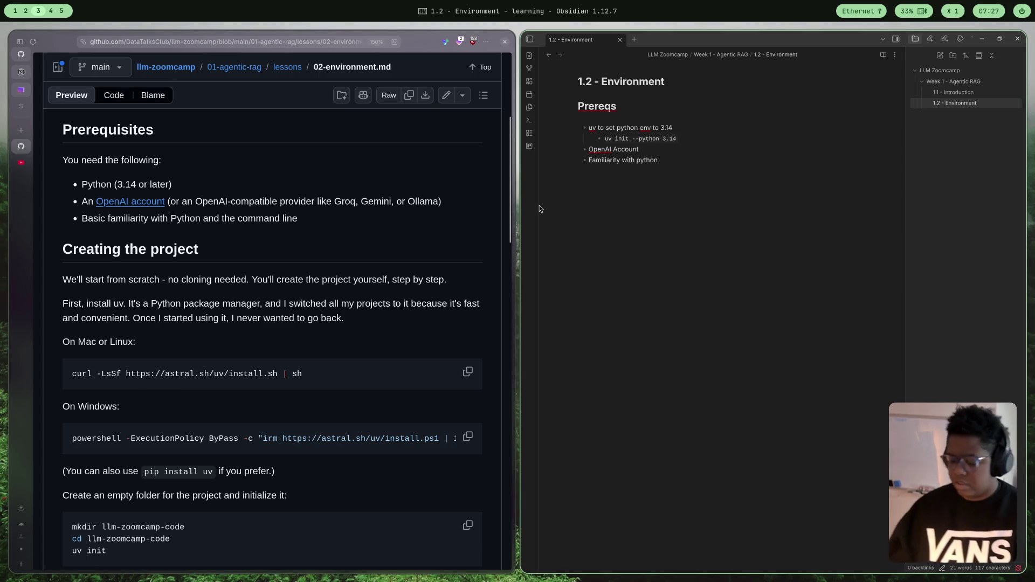
text(C)
key(BackSpace)
text(#)
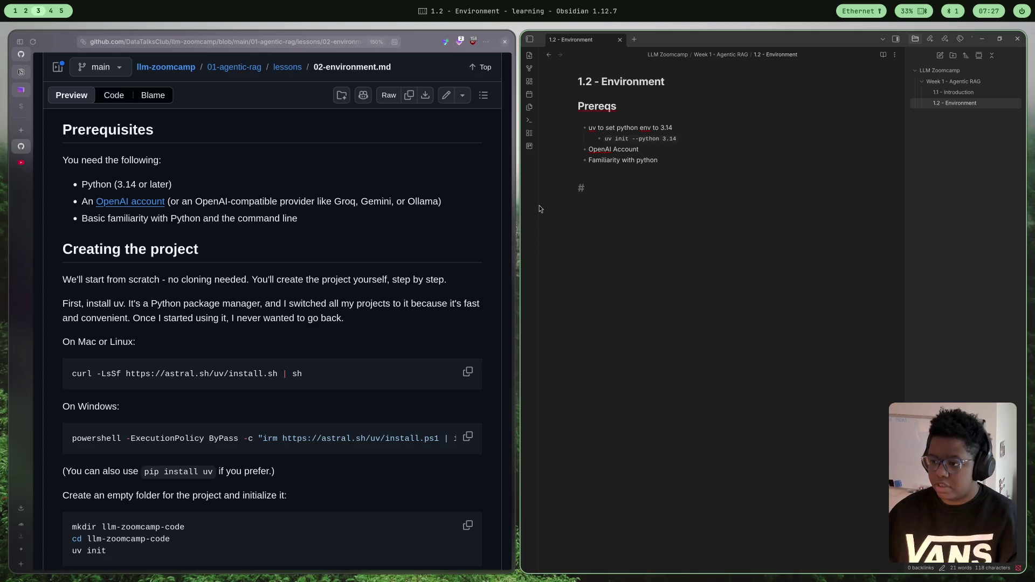
text( Crea)
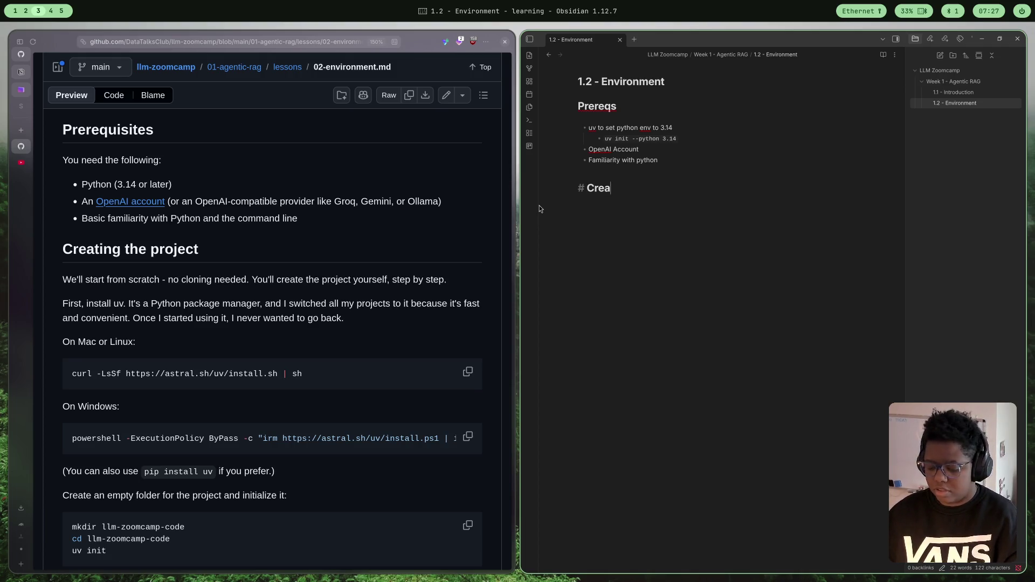
text(ting the prokec)
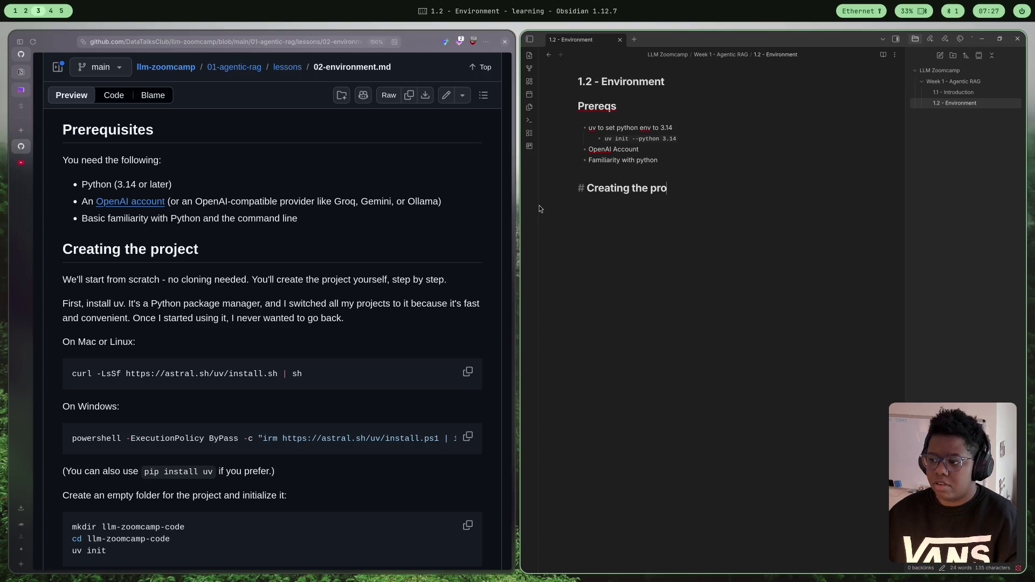
- Finish the 'Creating the project' heading and begin a bullet 'I already had uv installed'
key(BackSpace)
key(BackSpace)
key(BackSpace)
text(ject)
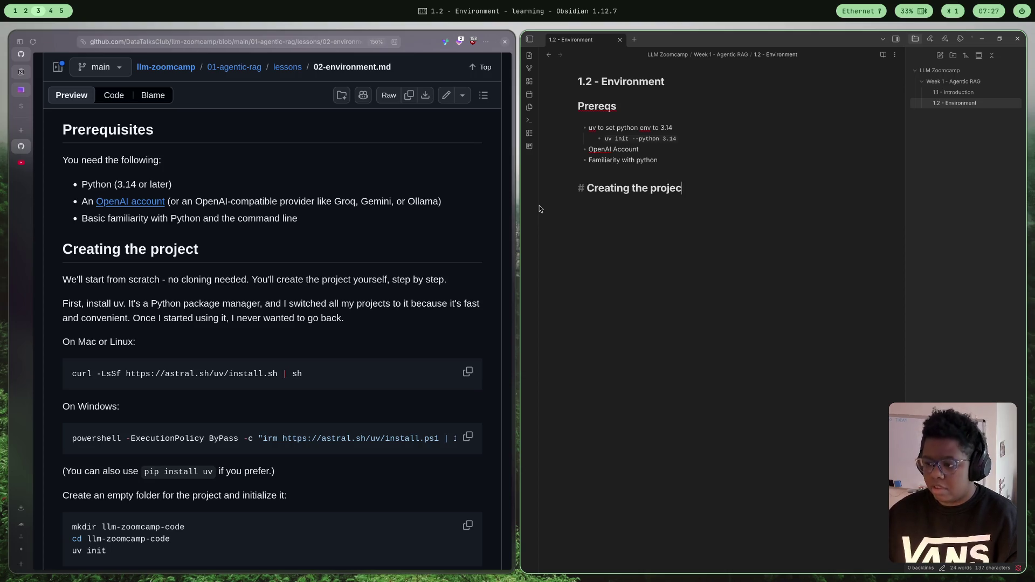
key(Return)
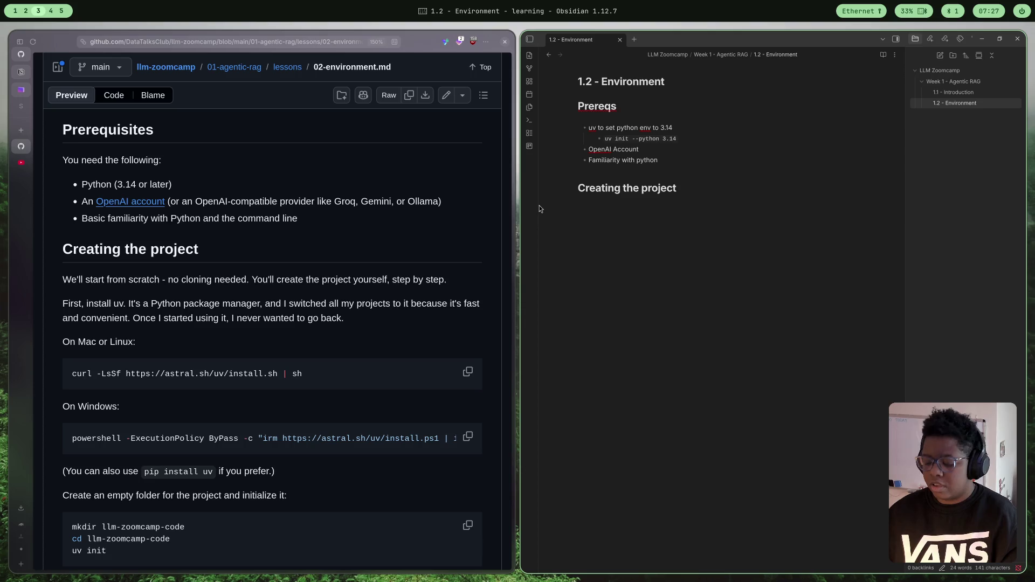
text(I ale)
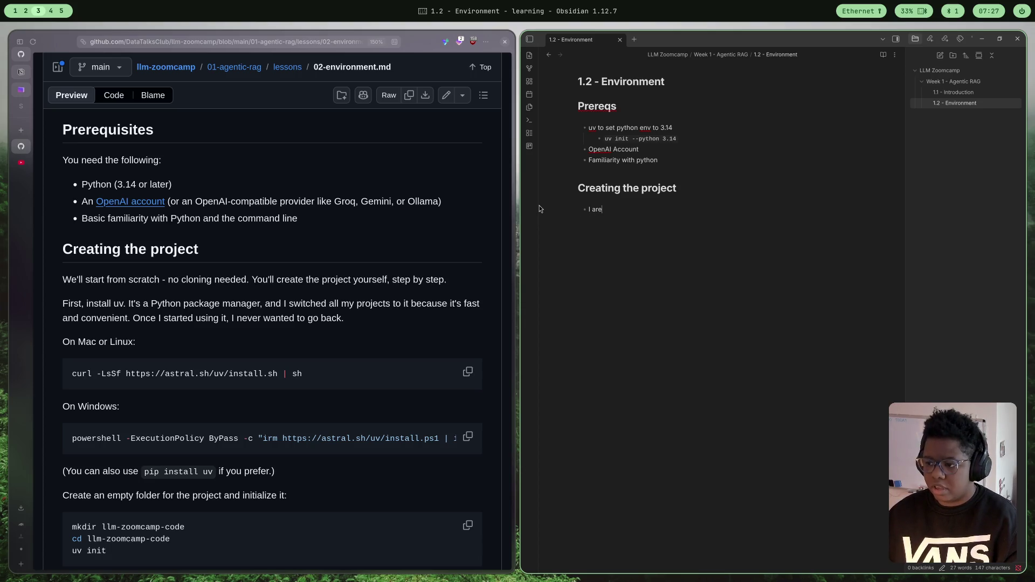
text(a)
key(BackSpace)
key(BackSpace)
text(rea)
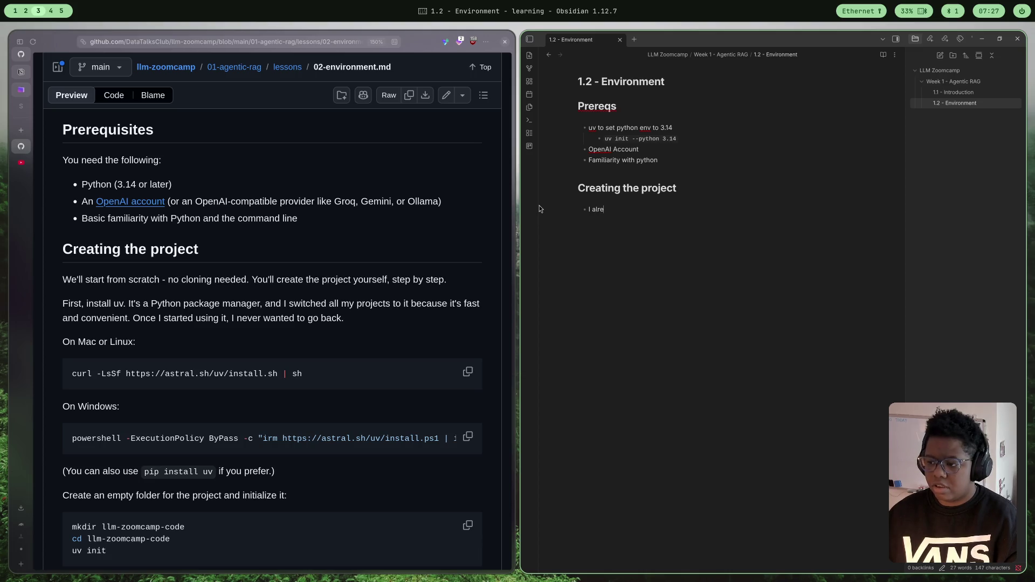
text(dy ha)
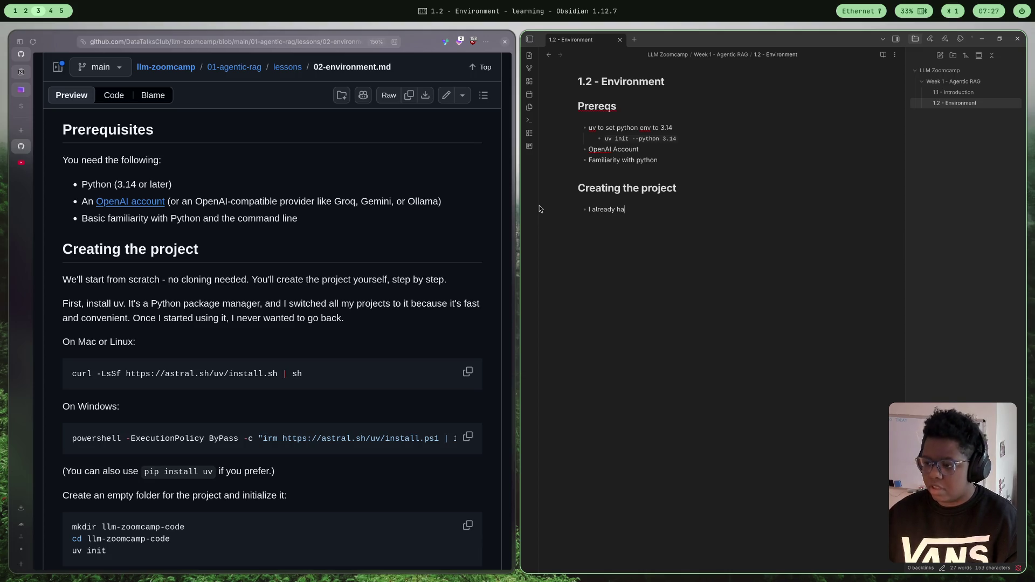
text(d uv installed so t)
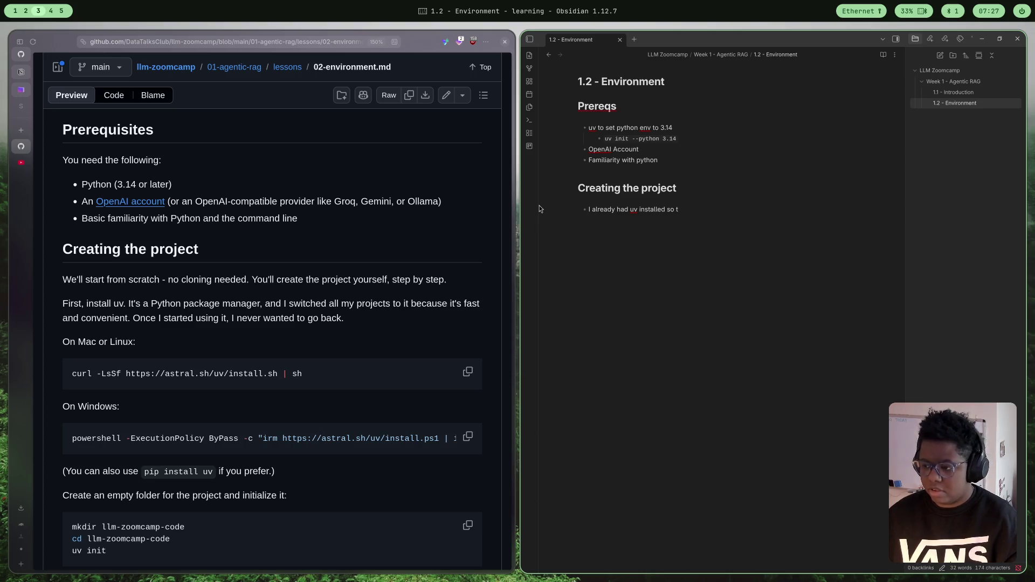
- Continue the bullet: create the project folder, initialised using the following command
text(create the project )
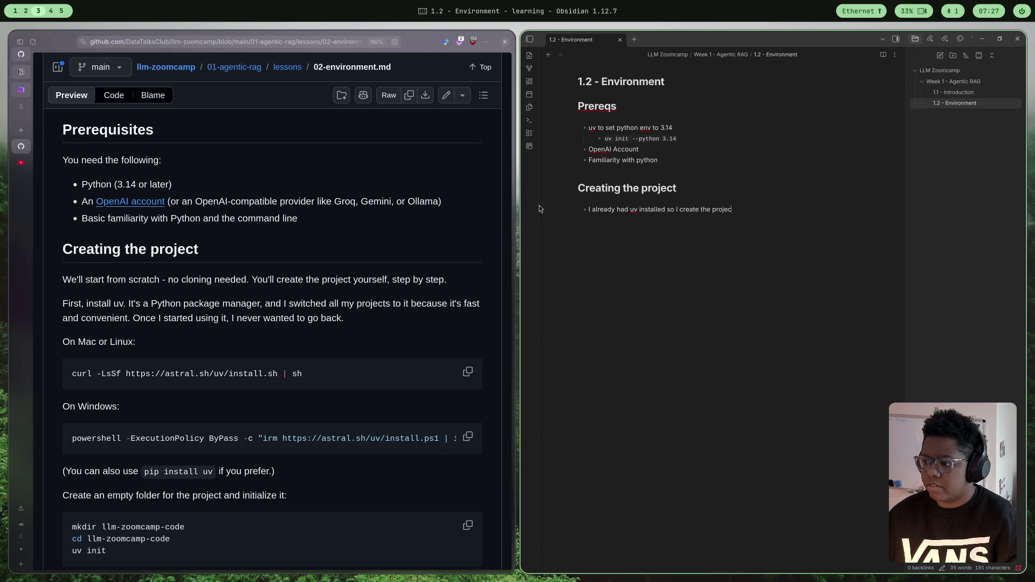
text(fold)
key(BackSpace)
key(BackSpace)
key(BackSpace)
text(er and)
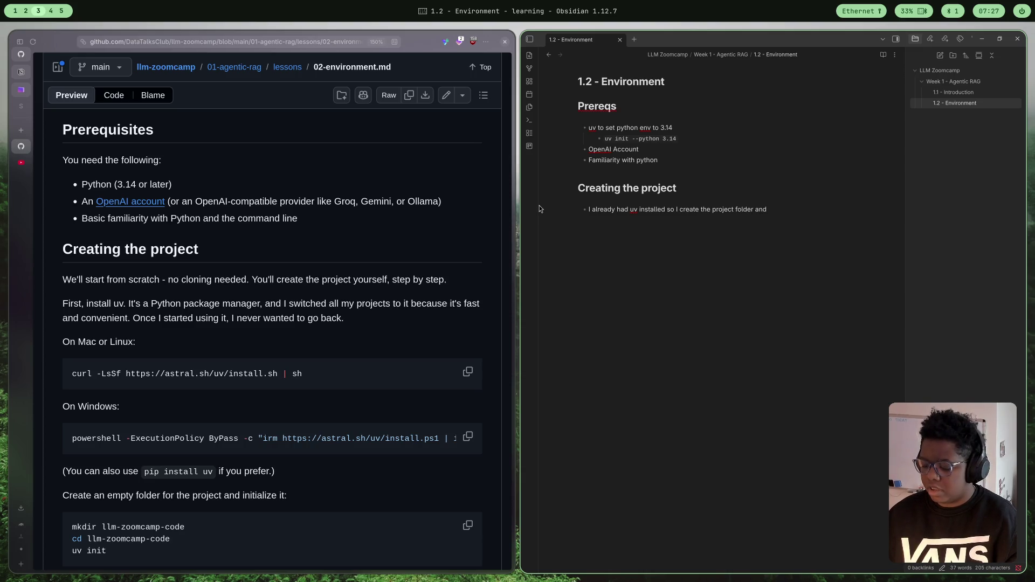
text(alize)
key(BackSpace)
key(BackSpace)
text(sed as a uv)
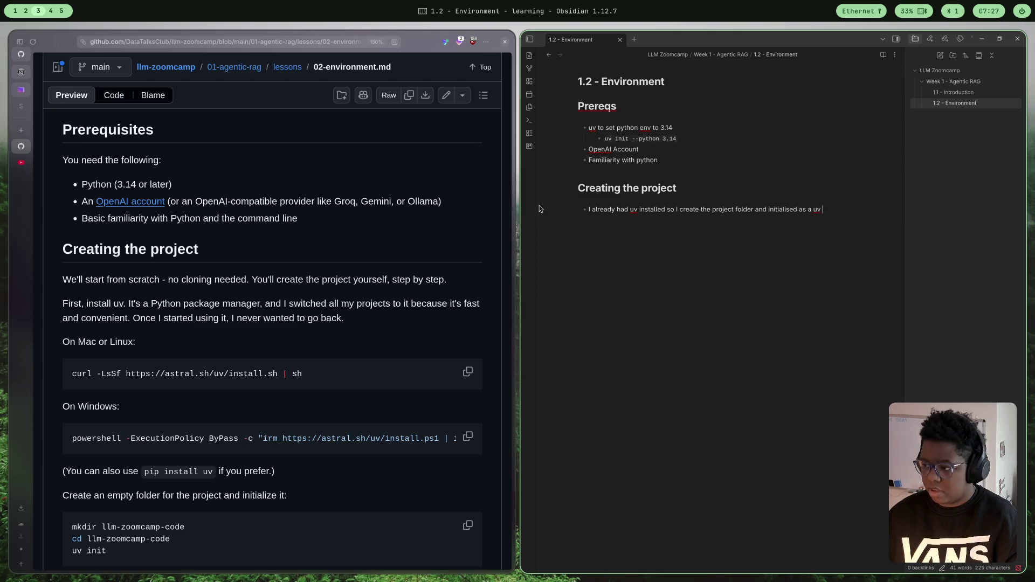
text(env)
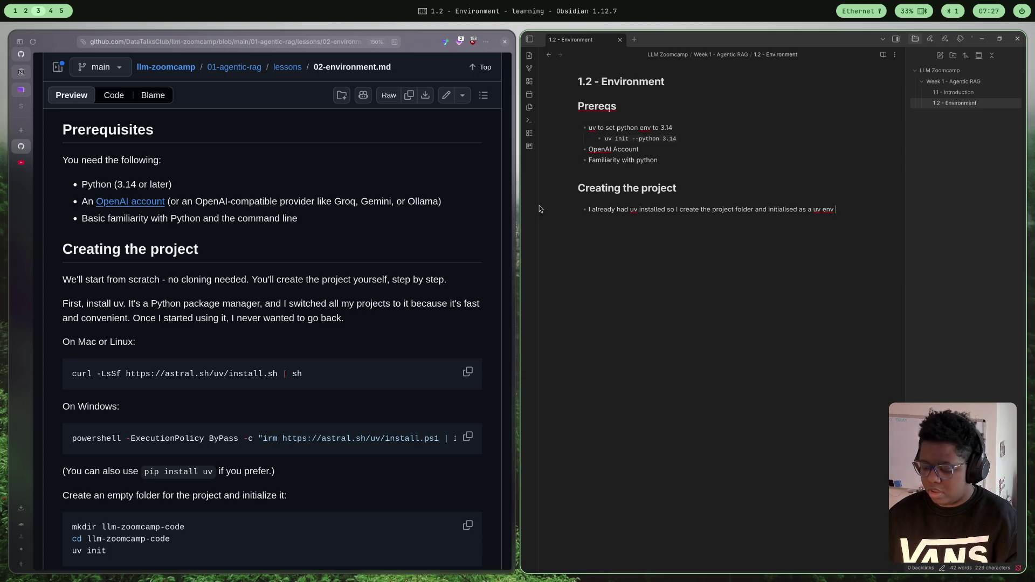
text(sinfg)
key(BackSpace)
key(BackSpace)
text(g tthe)
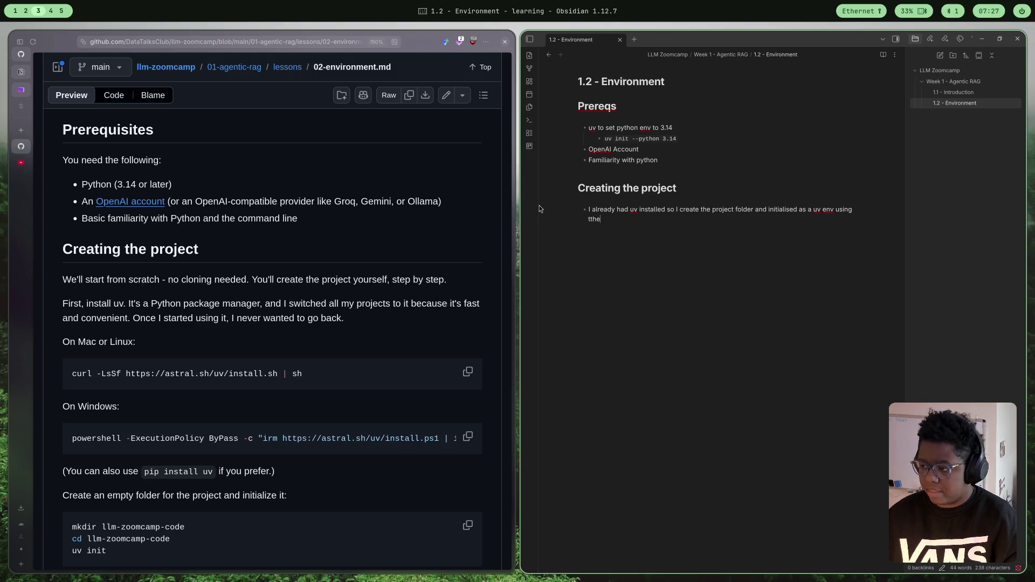
key(BackSpace)
key(BackSpace)
key(BackSpace)
text(he following command:)
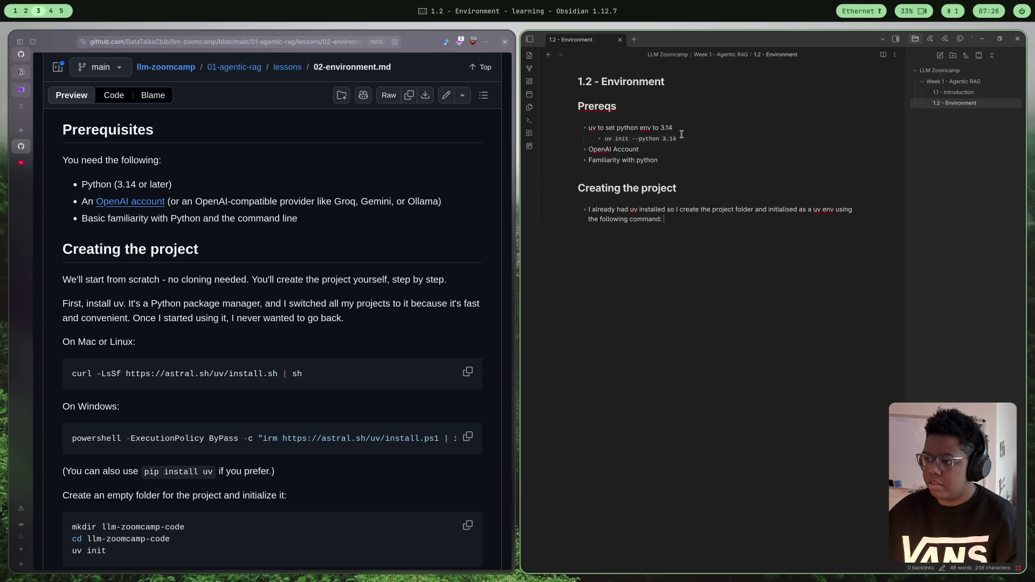
- Move `uv init --python 3.14` from Prereqs to the end of that bullet as inline code
drag(678, 139, 599, 140)
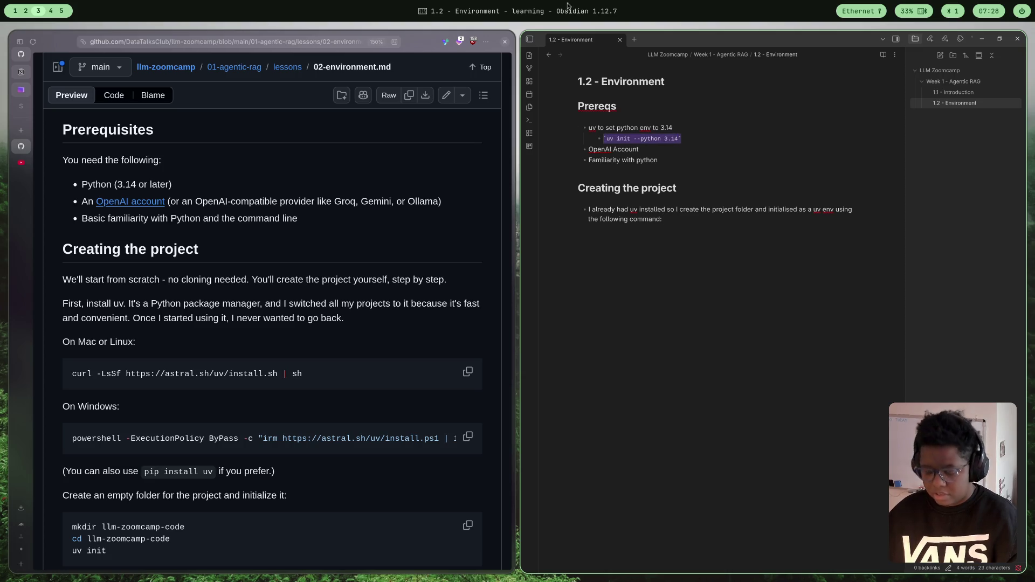
key(ctrl+x)
key(BackSpace)
key(BackSpace)
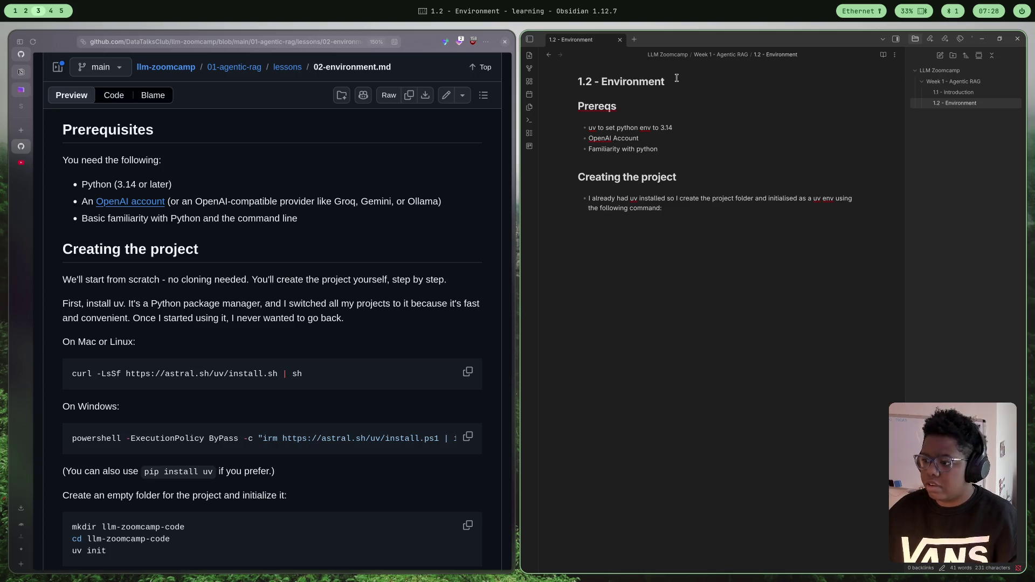
text(`uv init --python 3.14`)
key(Return)
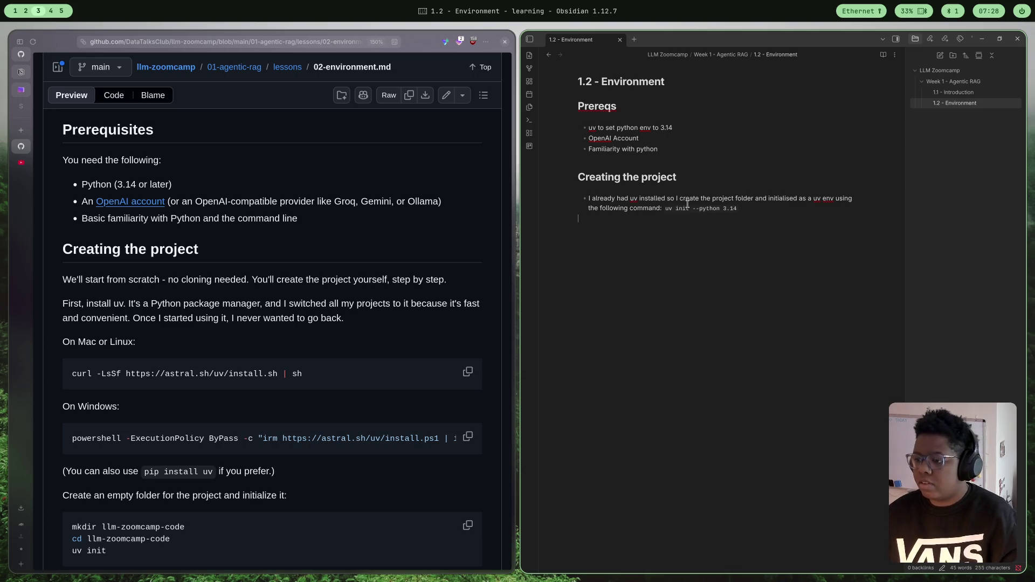
key(BackSpace)
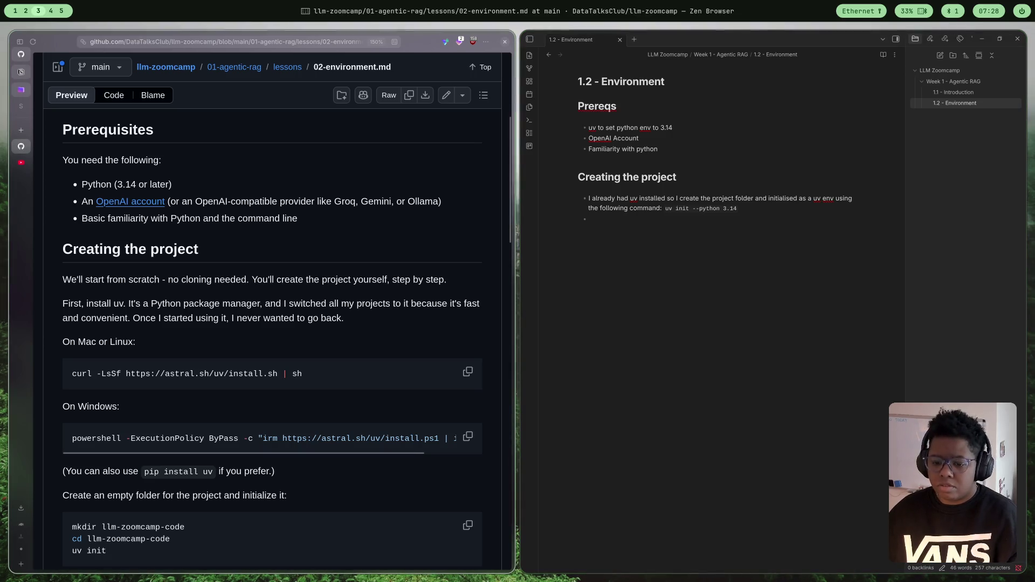
scroll(201, 357, down, 5)
- Scroll the lesson to the dependencies section and begin the bullet 'For dependencies we installed the following'
scroll(201, 356, up, 4)
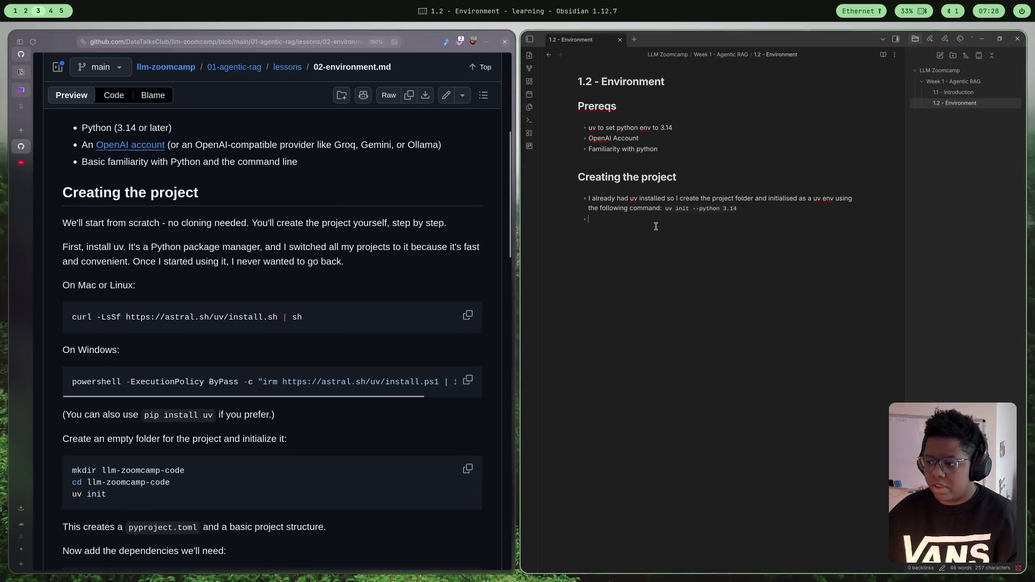
scroll(402, 374, down, 2)
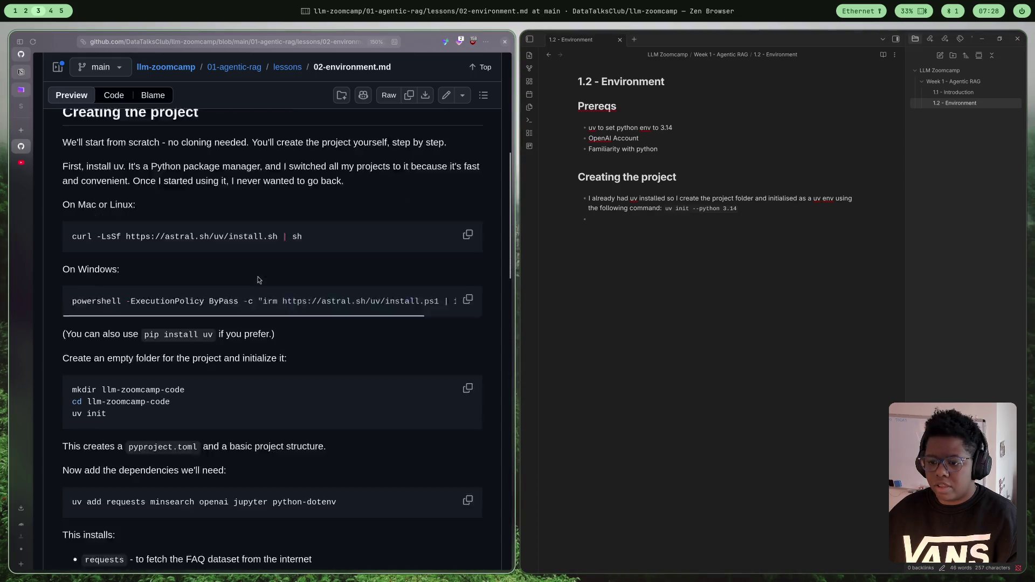
scroll(402, 374, up, 2)
scroll(402, 374, down, 2)
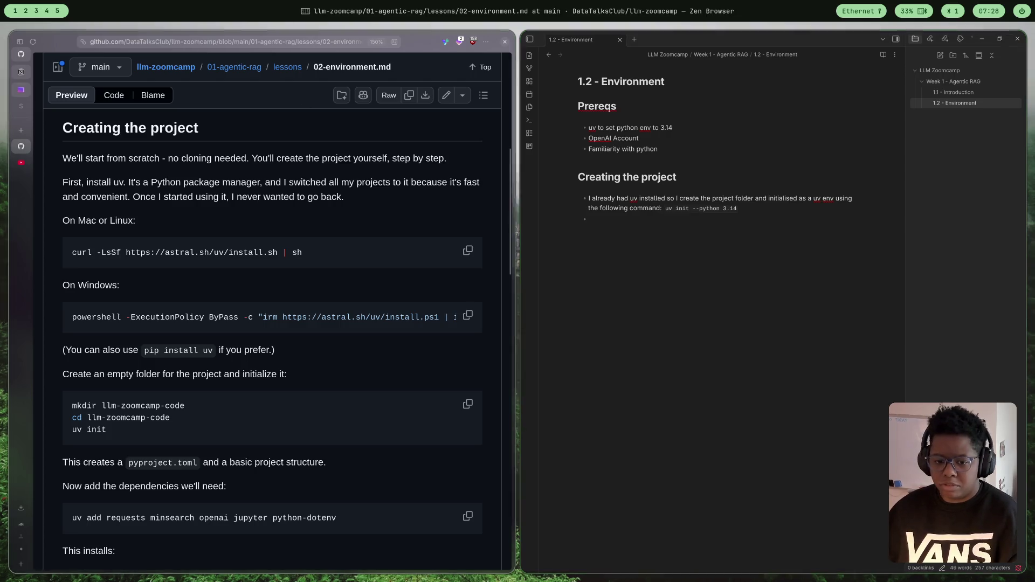
scroll(265, 347, down, 2)
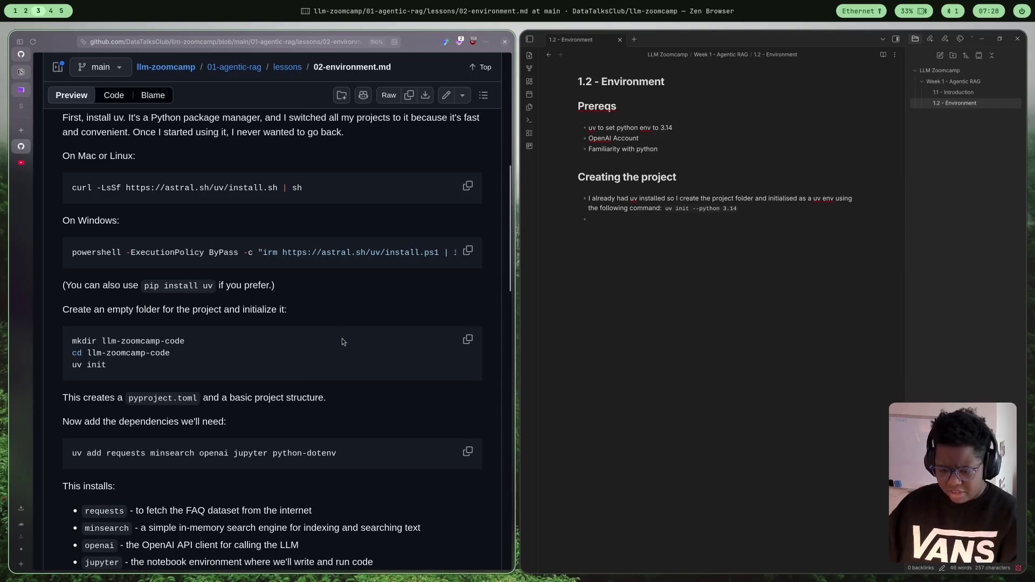
scroll(340, 341, down, 4)
scroll(287, 294, down, 2)
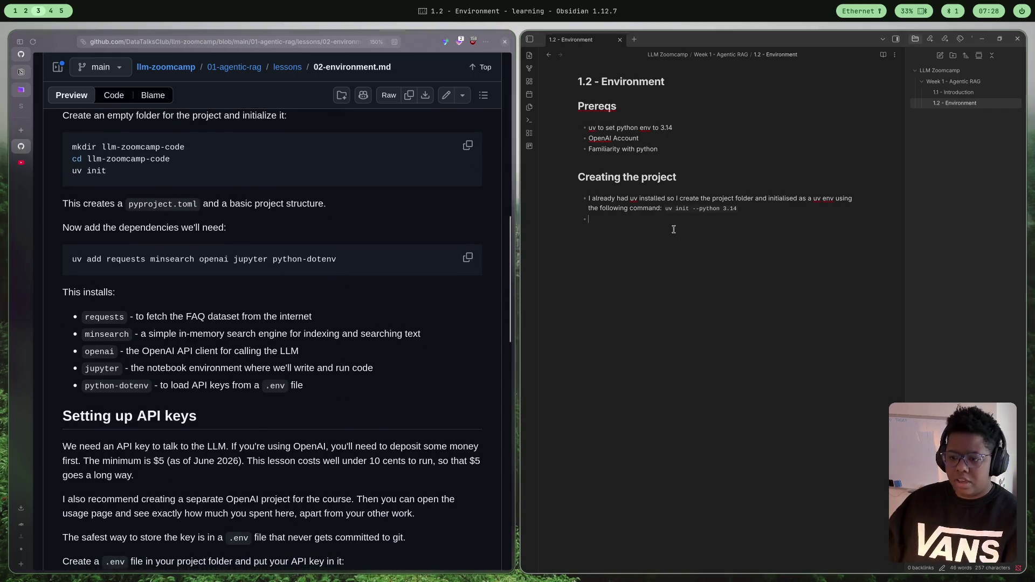
text(For)
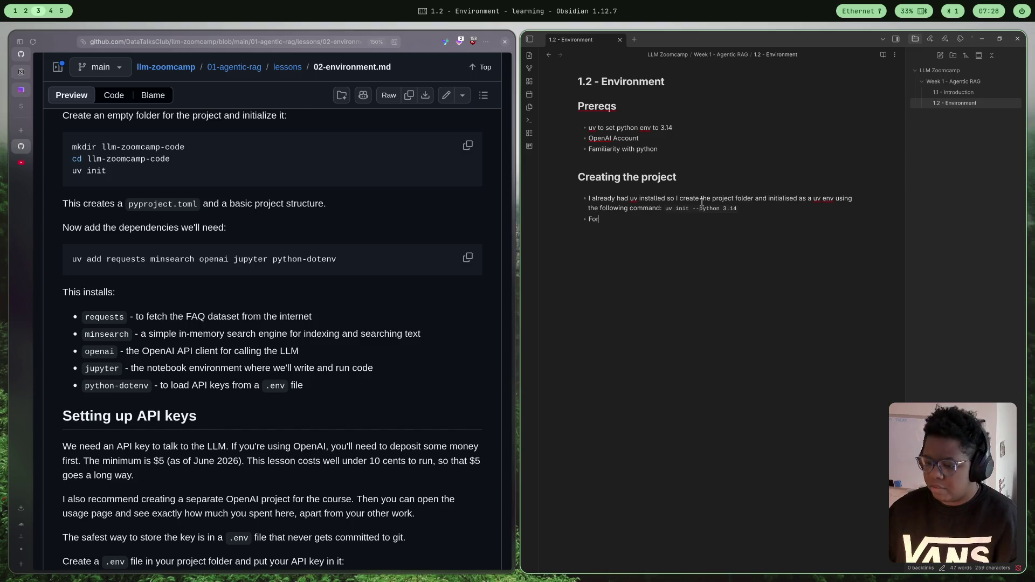
text( dependencies I )
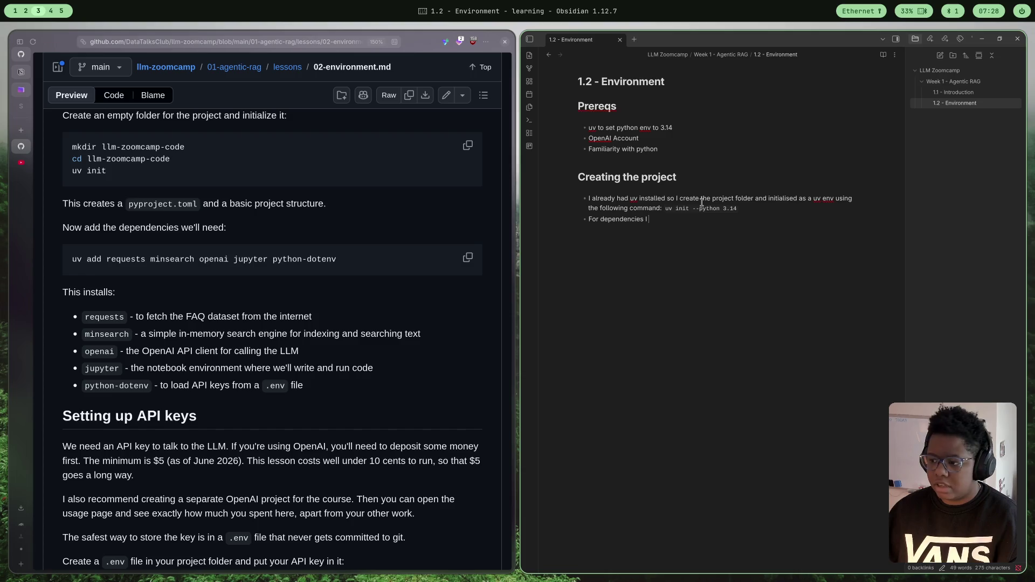
key(BackSpace)
key(BackSpace)
text(we inst)
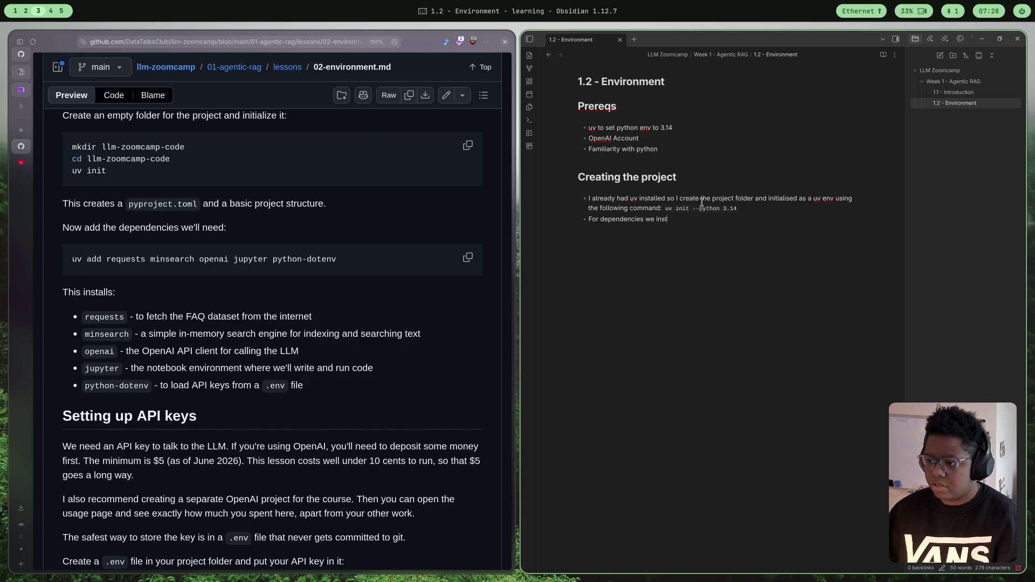
text(alled the following:)
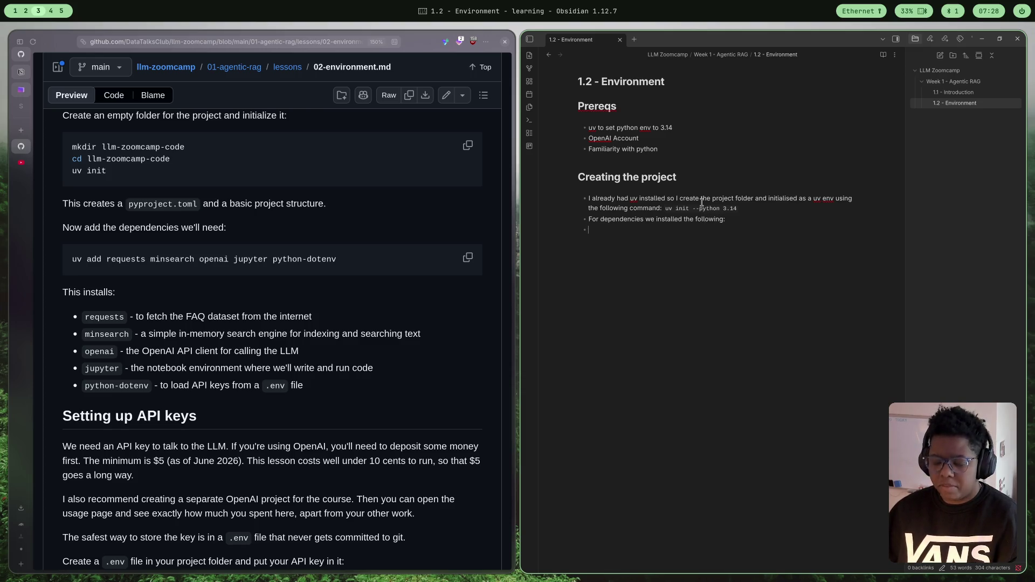
- Type requests, minsearch, openai, jupyter and python-dotenv as indented bullets, one per line
text(requests )
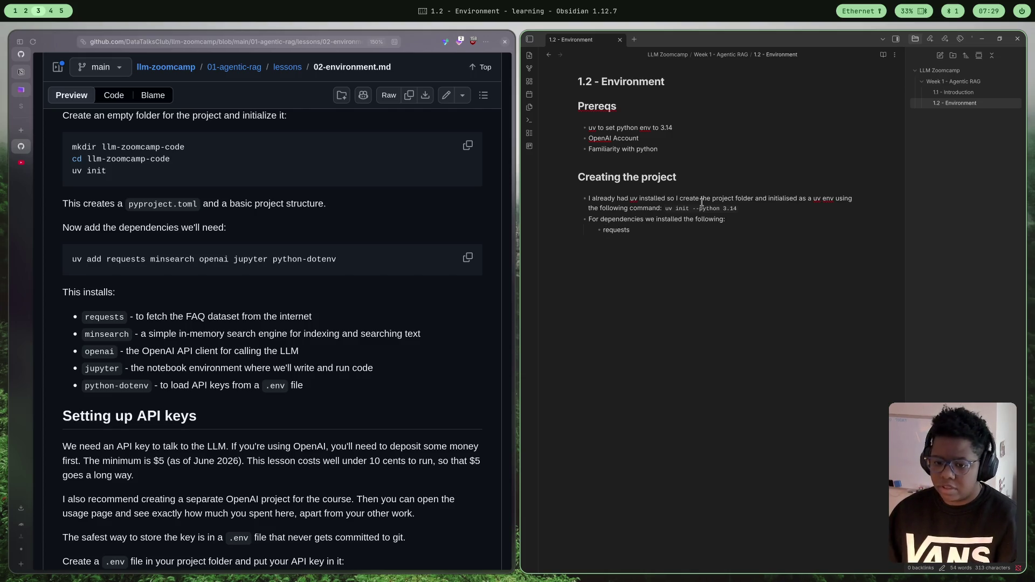
text(minsear)
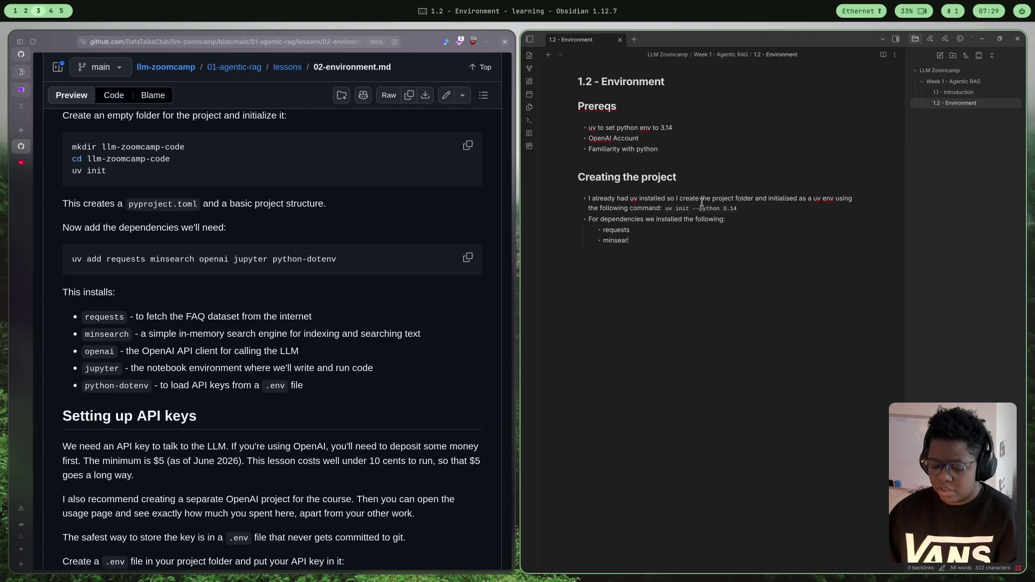
text(ch a)
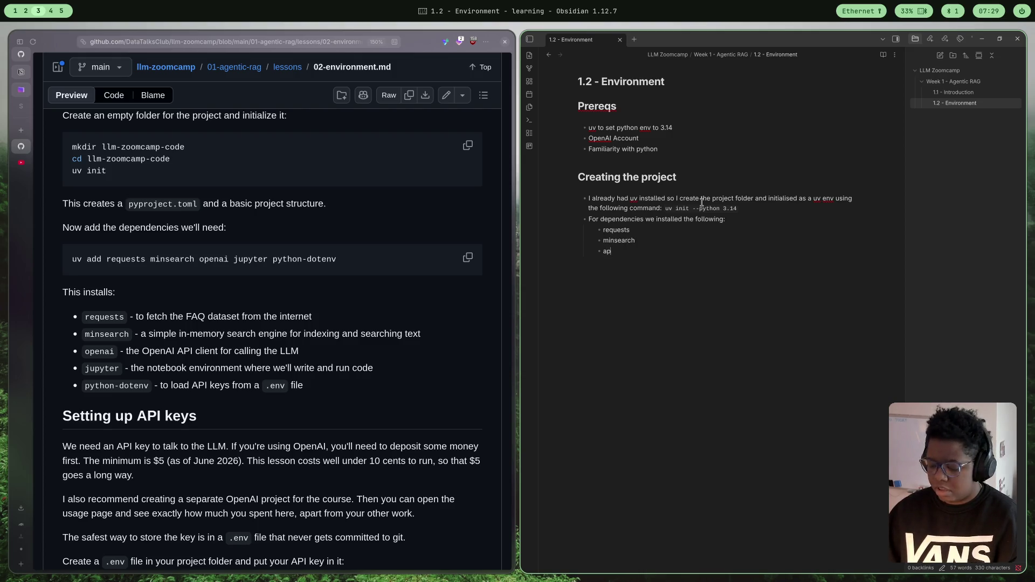
key(BackSpace)
text(opena)
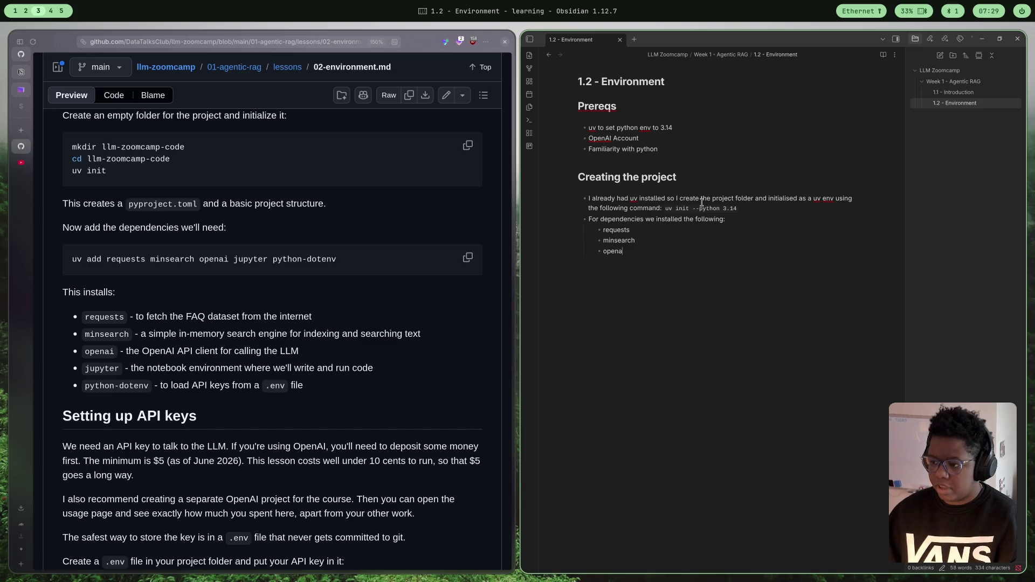
text(i jupyter)
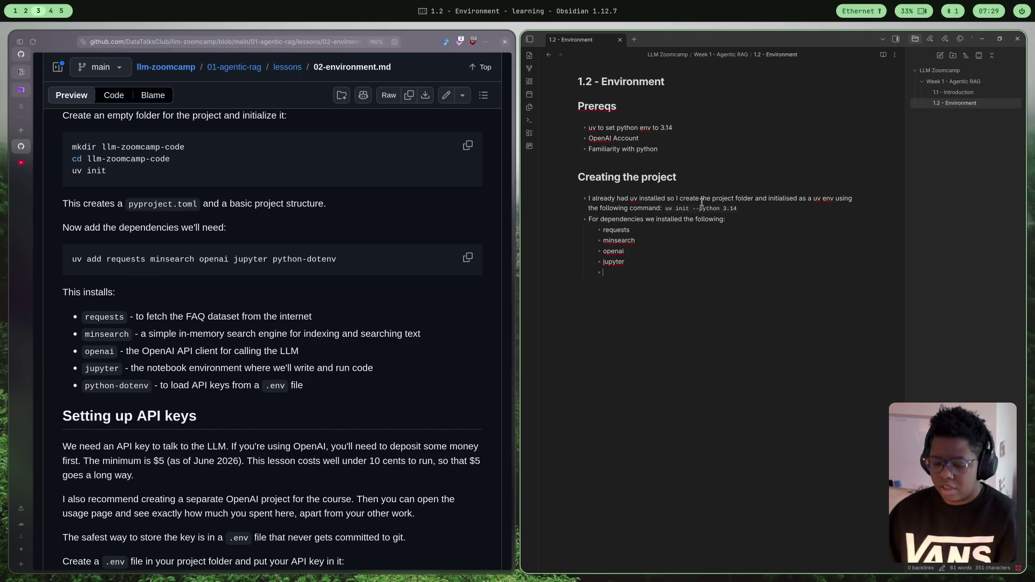
text( python)
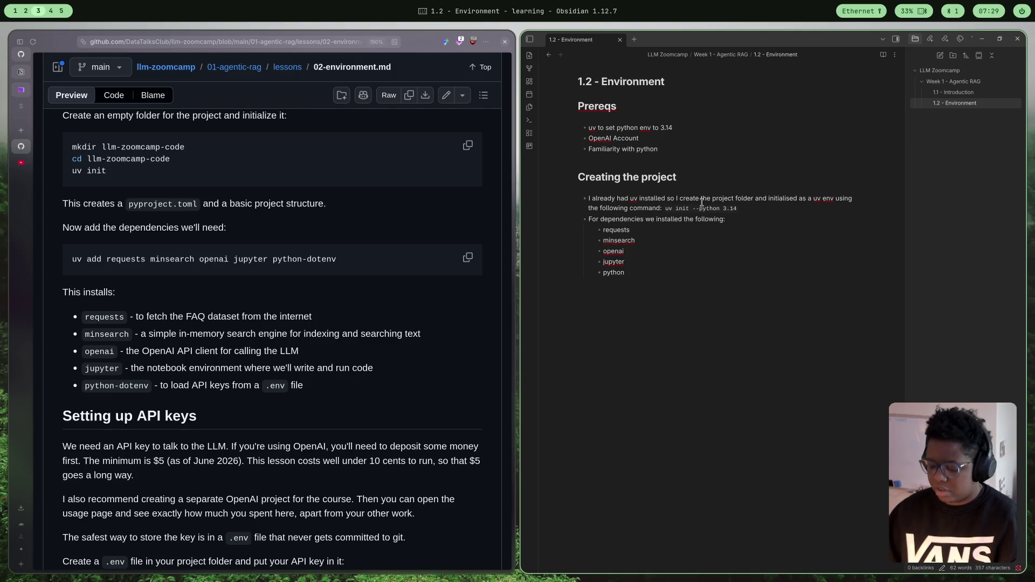
text(-dotenv)
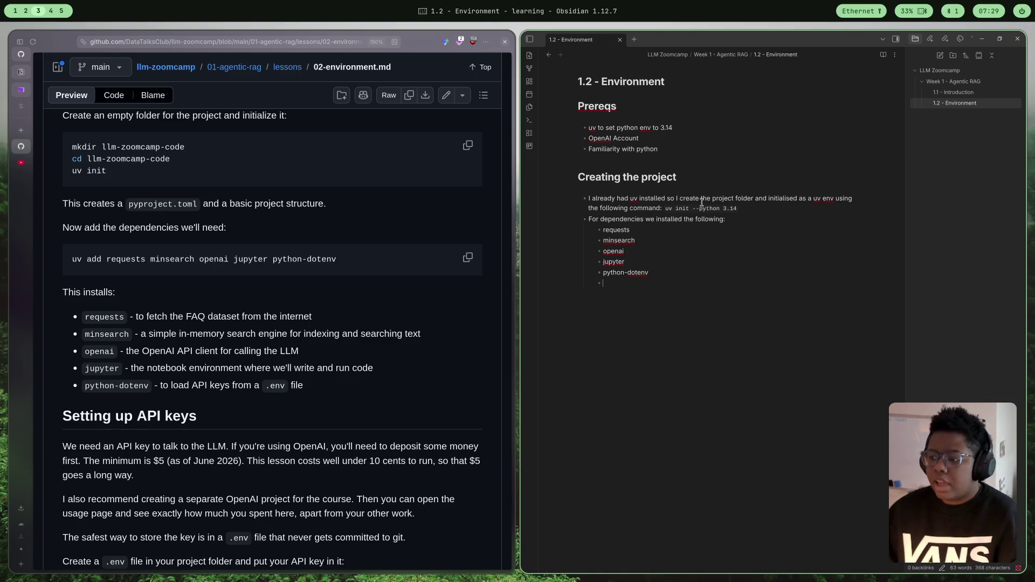
- Write the entry 'ipykernel - This is for running jupyter notebooks in vscode/codium'
text(in)
key(BackSpace)
text(pykernel - )
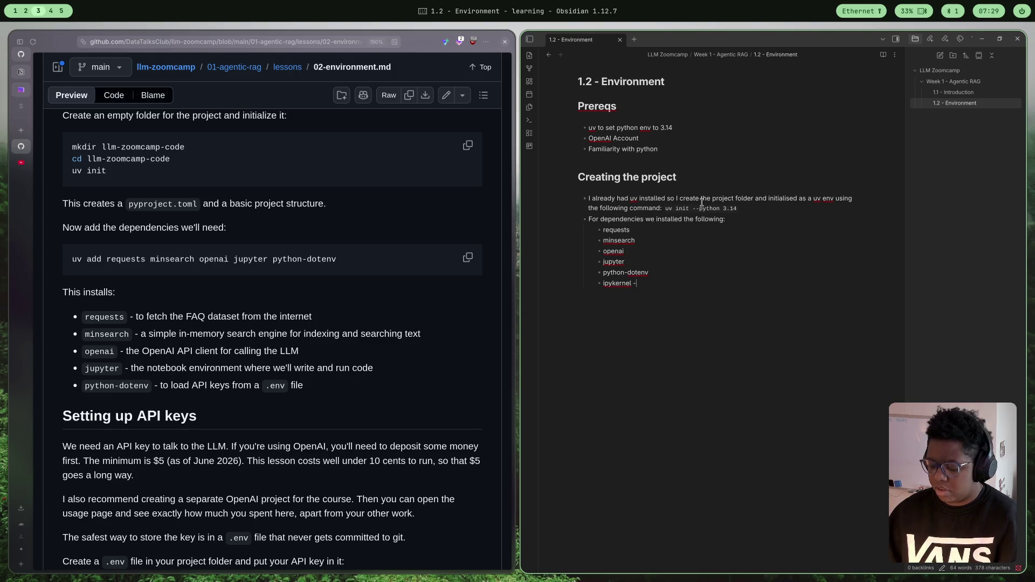
text(This is for ru)
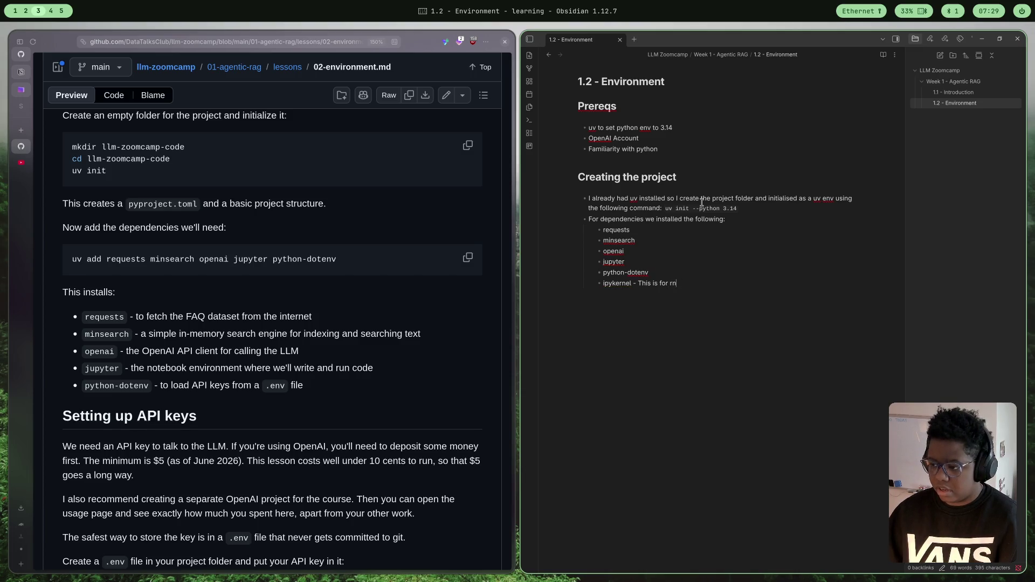
key(BackSpace)
text(unning j)
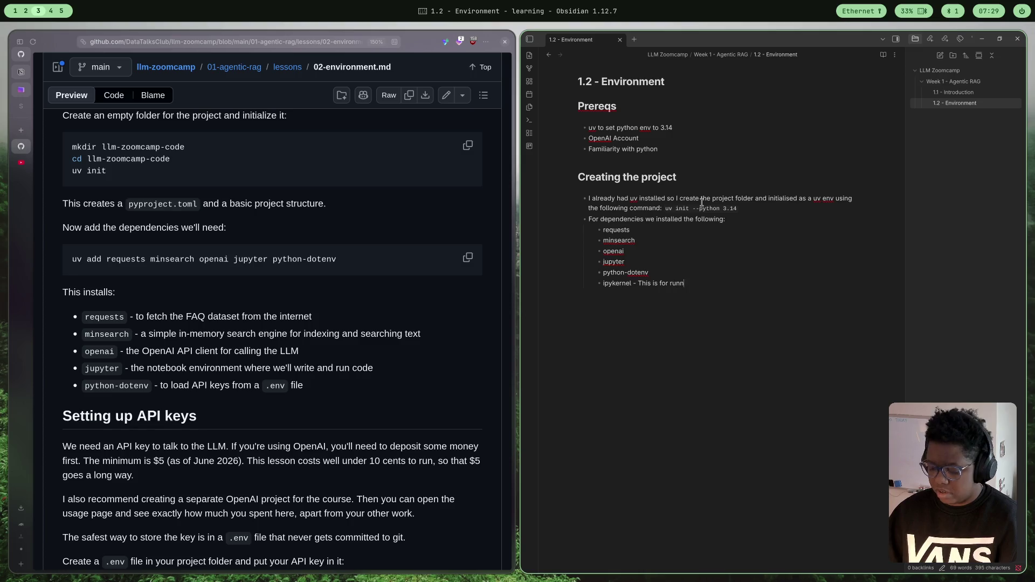
text(upyter)
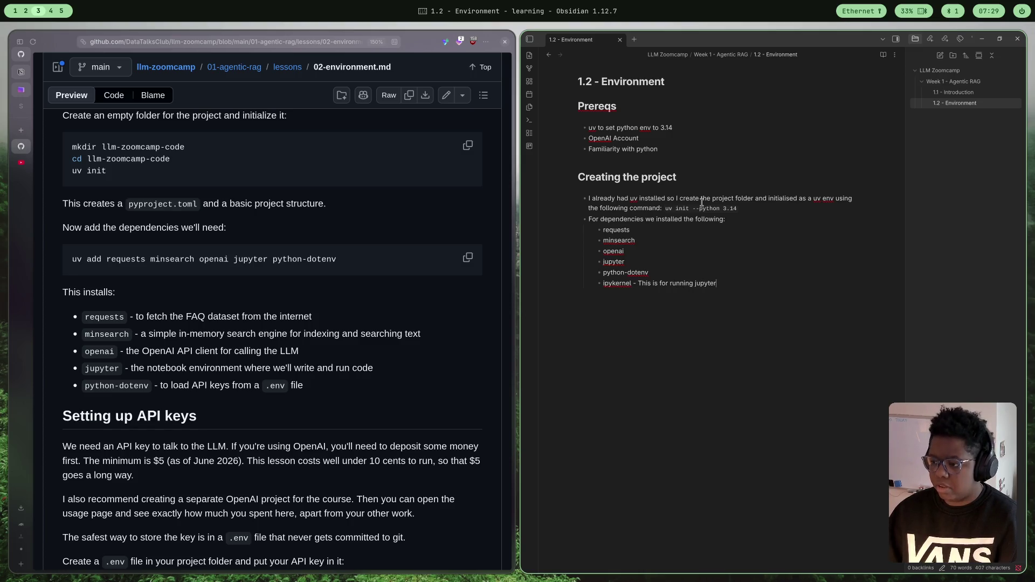
text( notebook)
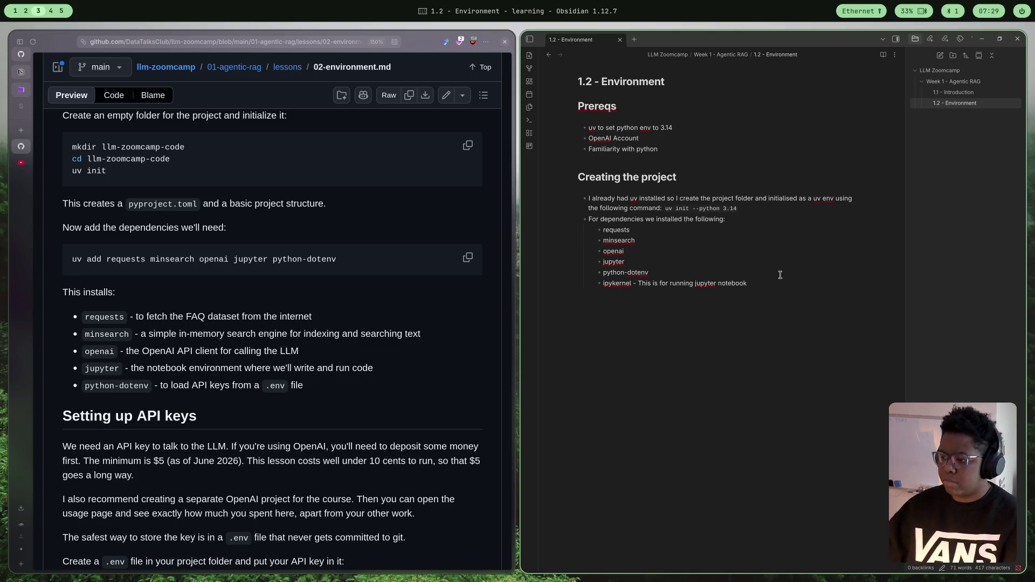
text(s )
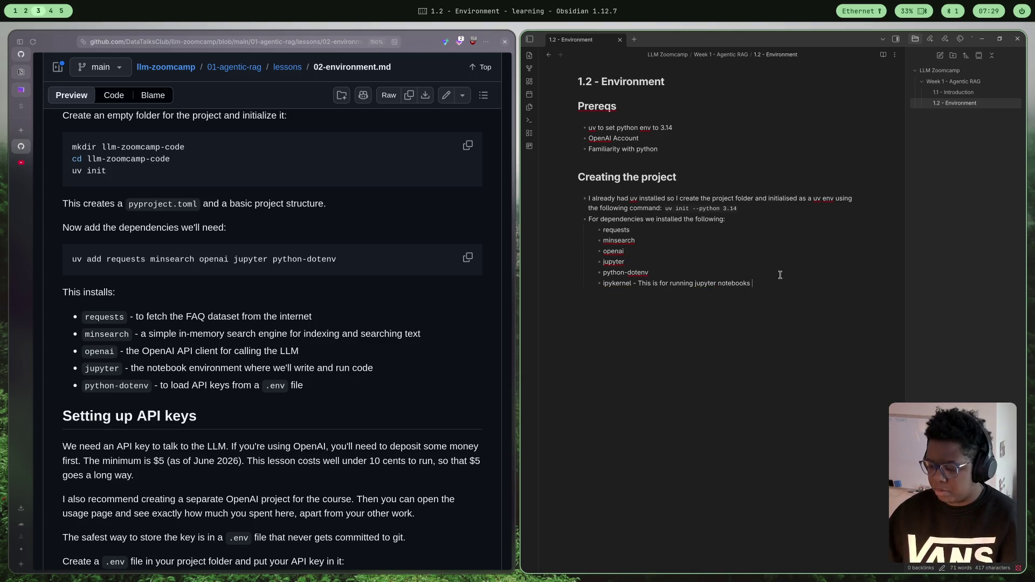
text(in vscode/codi)
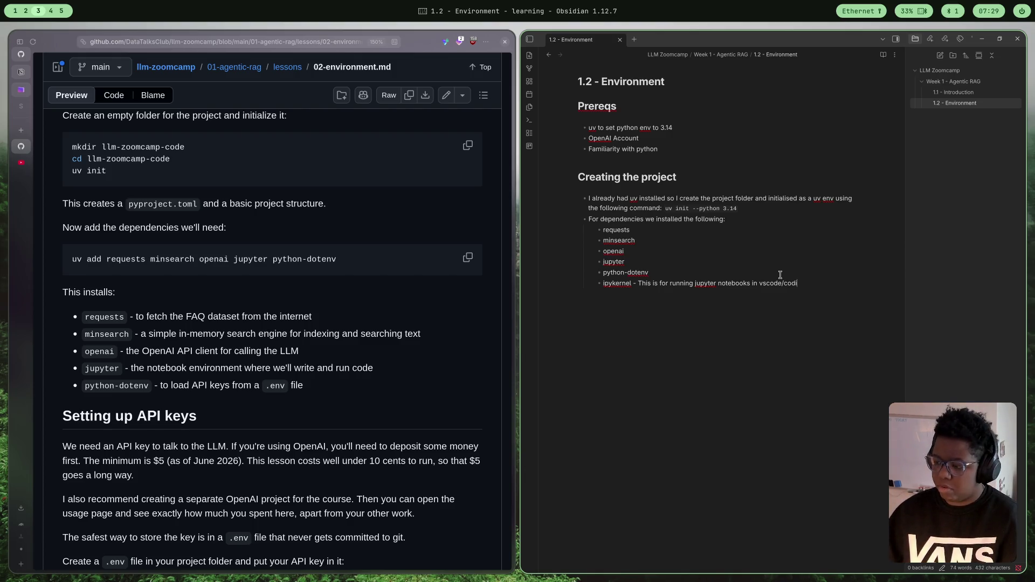
text(um)
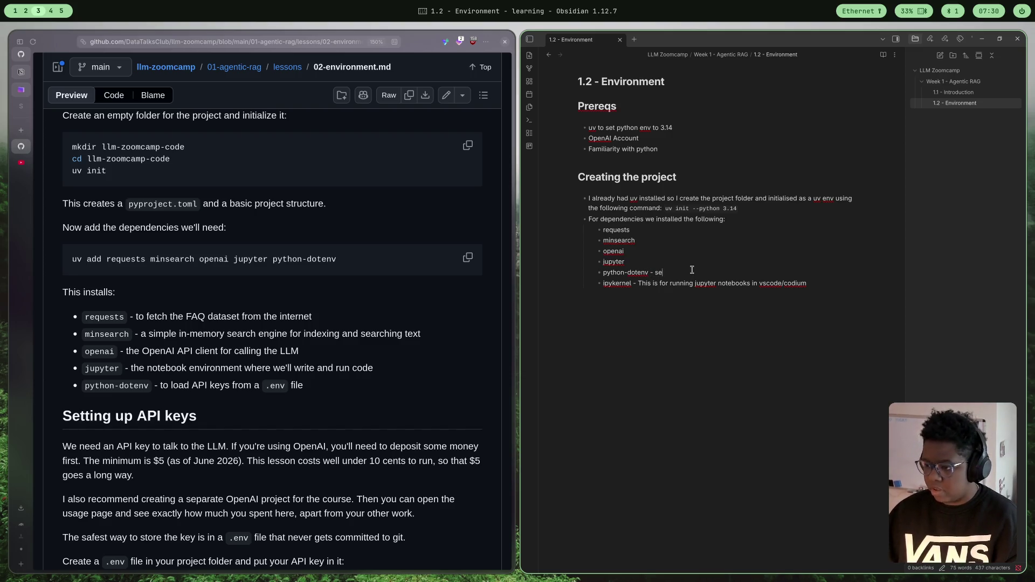
- Add descriptions to the jupyter (notebooks) and openai ('the llm provider') entries
text(ecrec)
text( management)
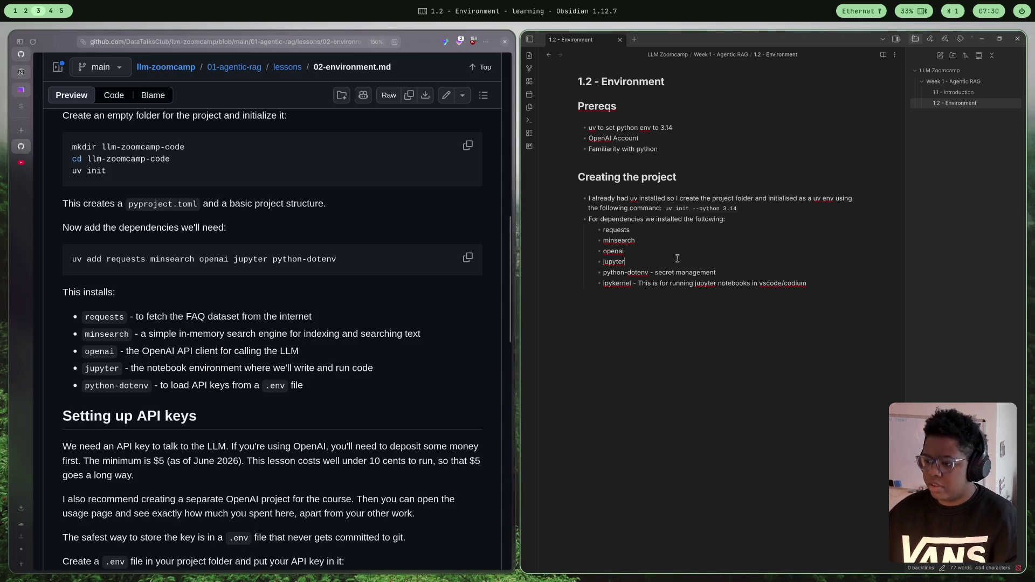
text(ot)
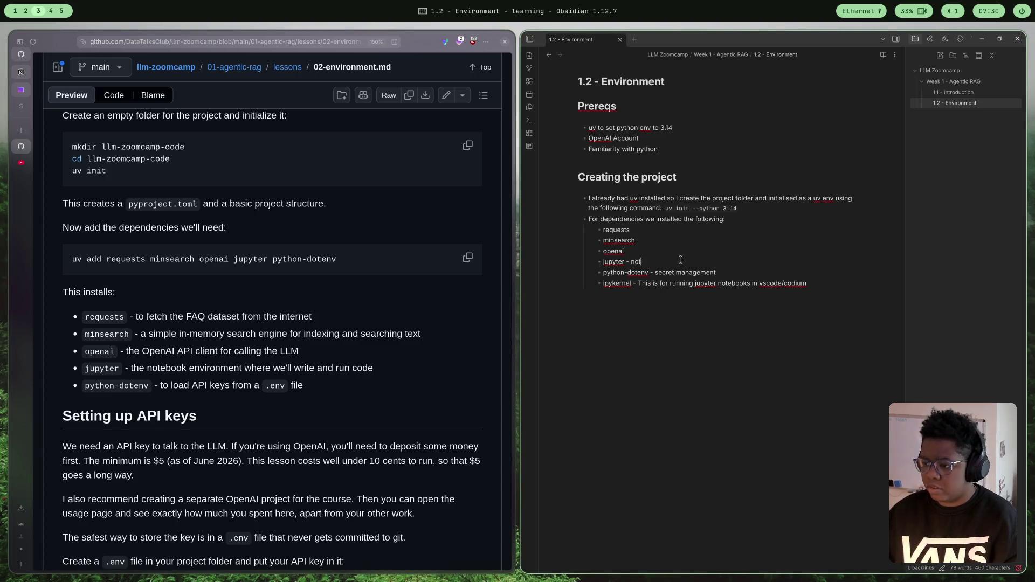
text(ebook)
key(BackSpace)
key(BackSpace)
key(BackSpace)
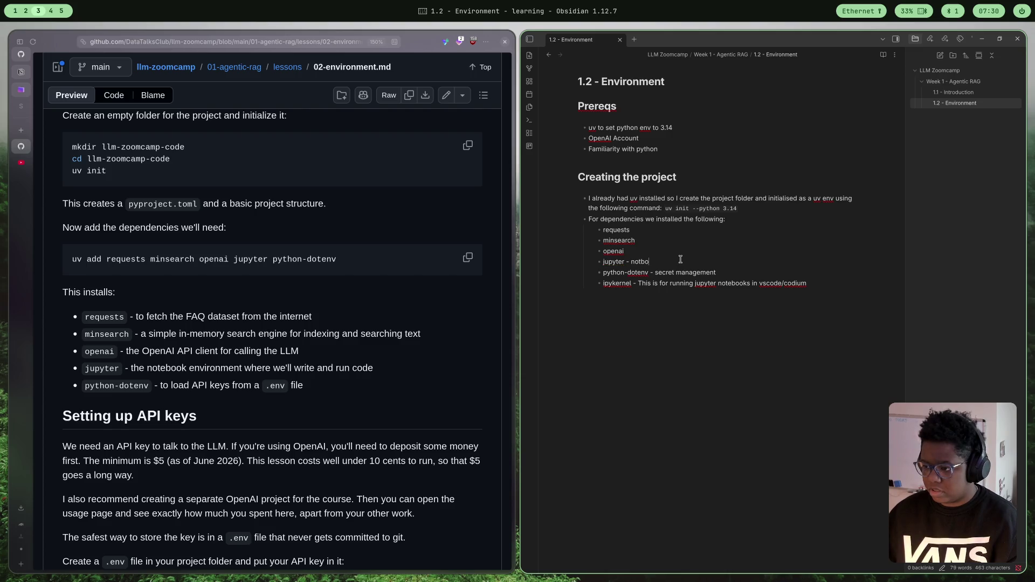
key(BackSpace)
text(te)
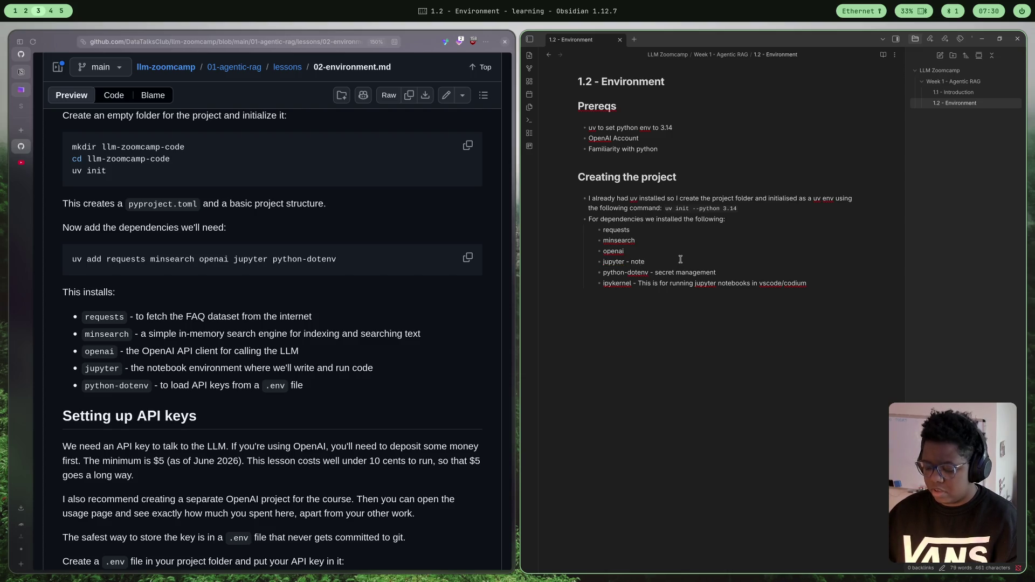
text(enbooks)
click(679, 251)
text(the )
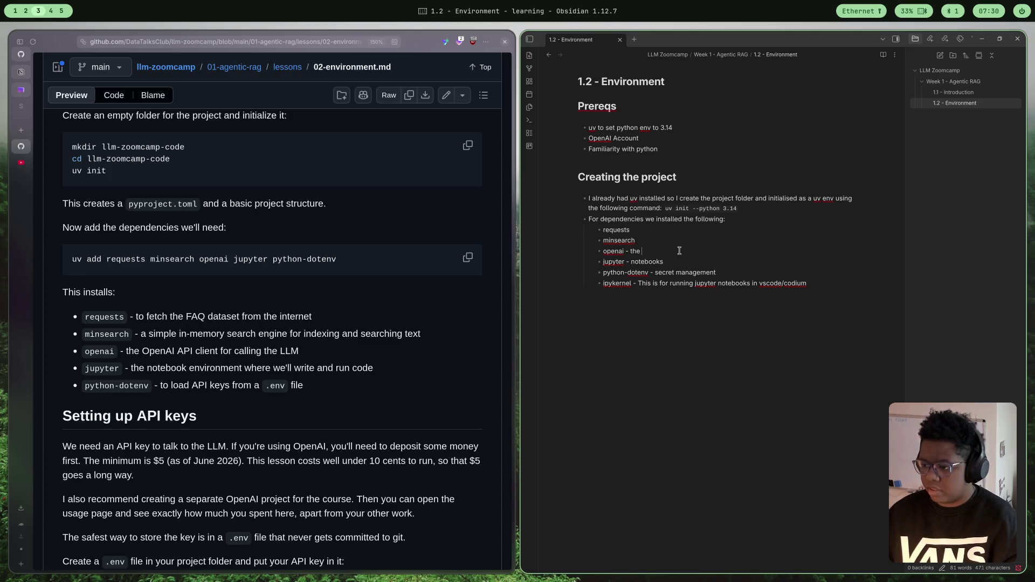
text(llm proviu)
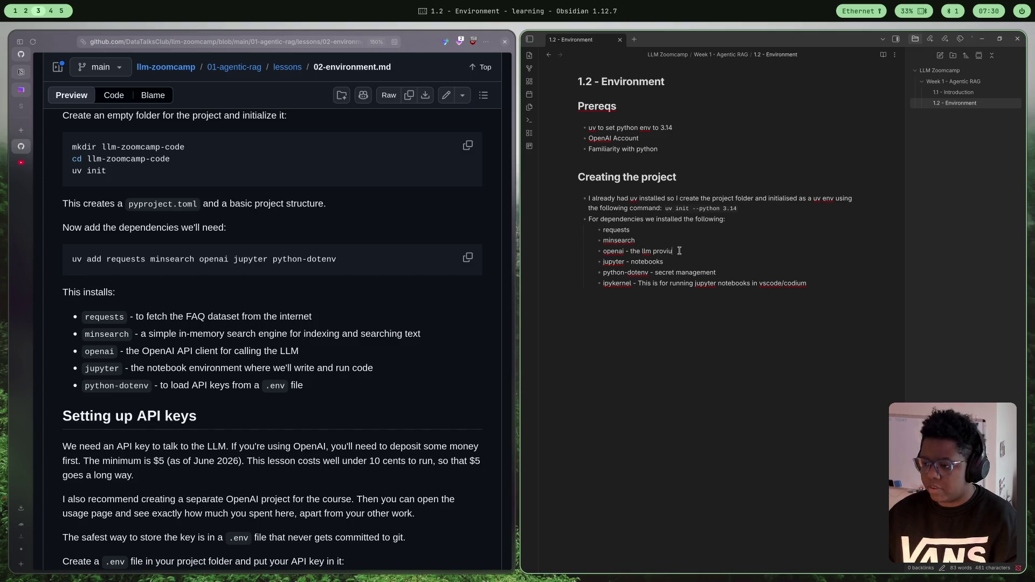
key(BackSpace)
text(der)
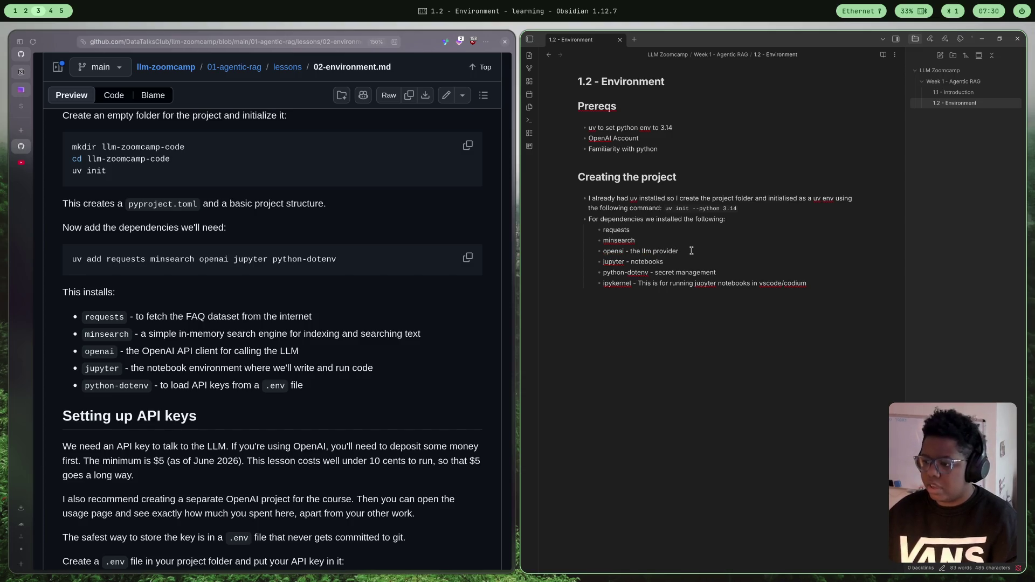
- Describe minsearch as 'simple search engine' and requests as 'to fetch the dataset'
click(690, 239)
text(-)
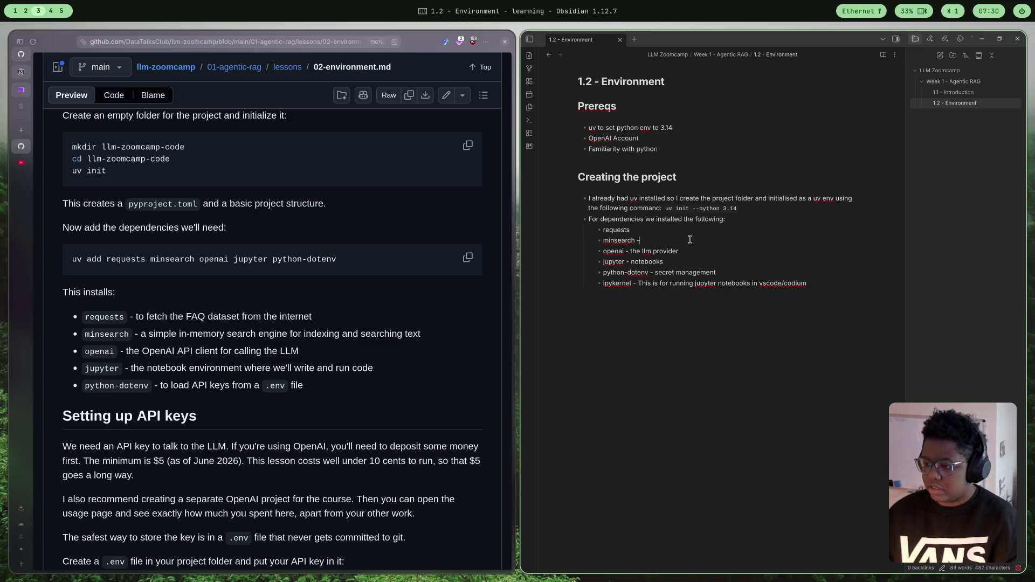
text(search - ser)
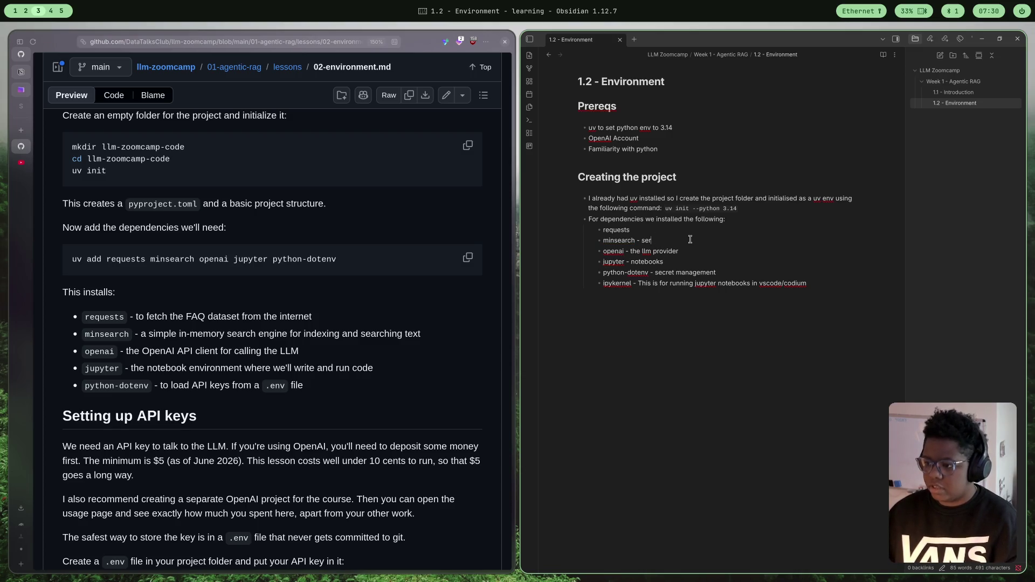
key(BackSpace)
text(arch )
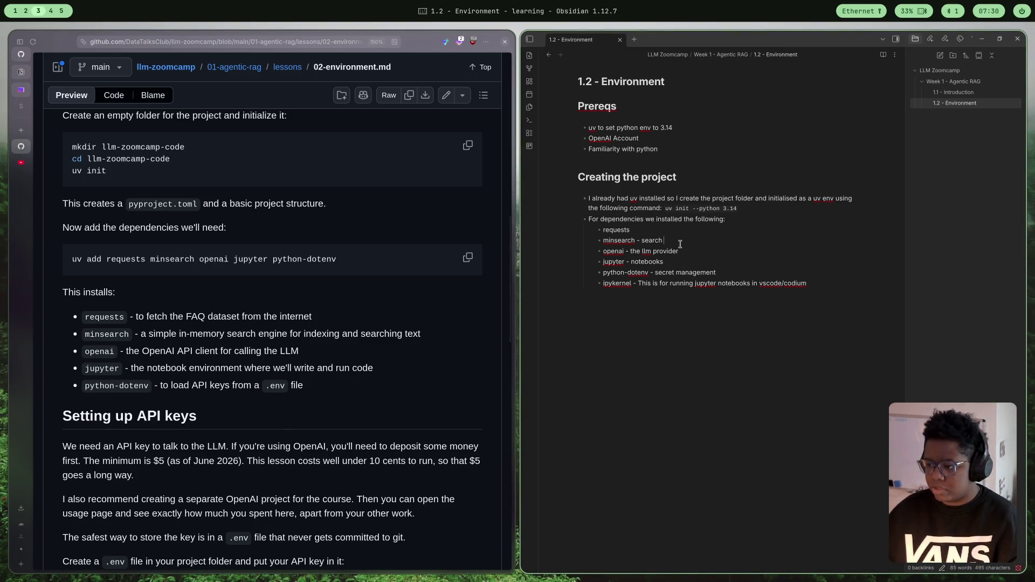
text(e)
key(BackSpace)
key(BackSpace)
key(BackSpace)
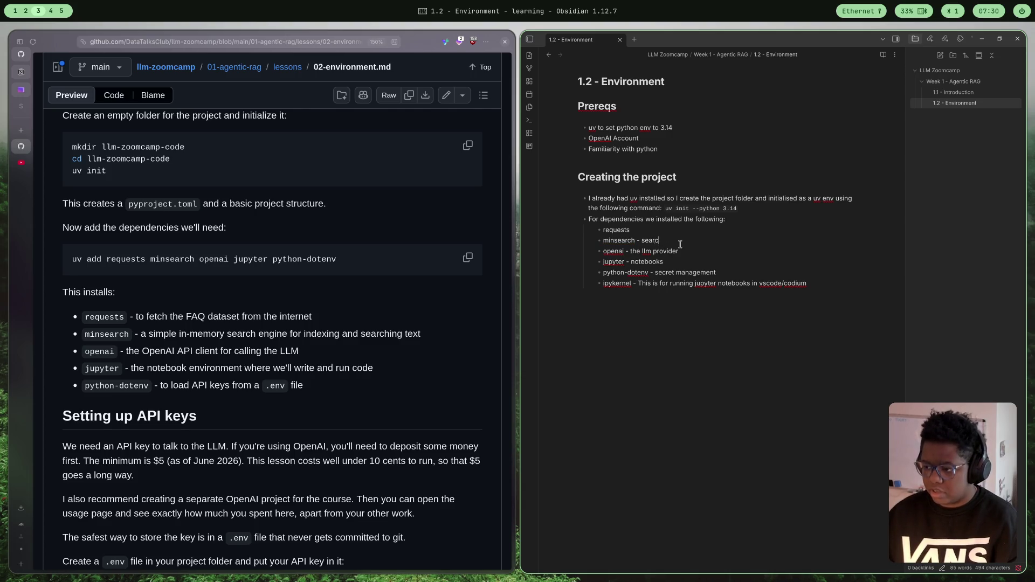
text(simple serar)
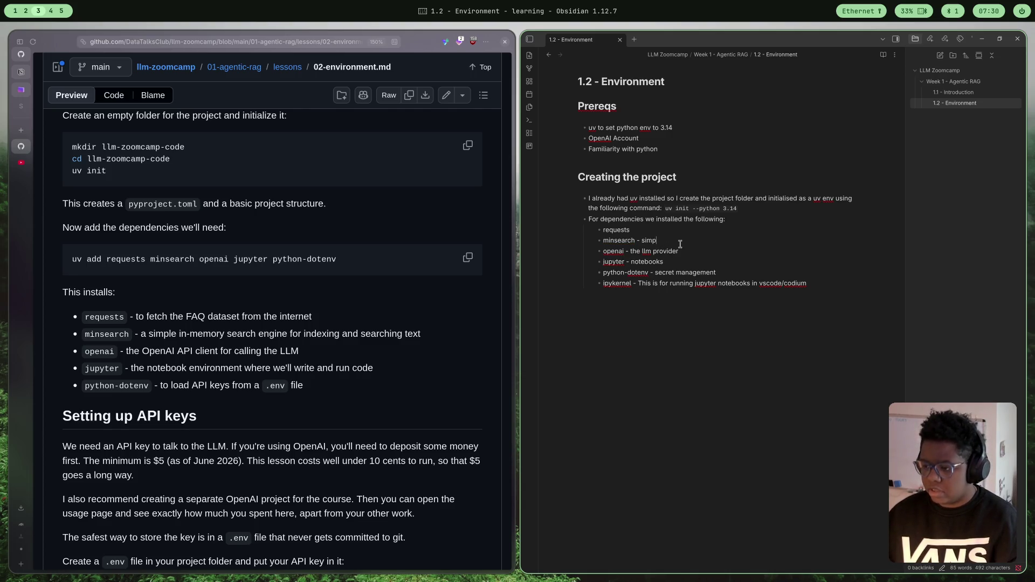
key(BackSpace)
key(BackSpace)
text(arch engine)
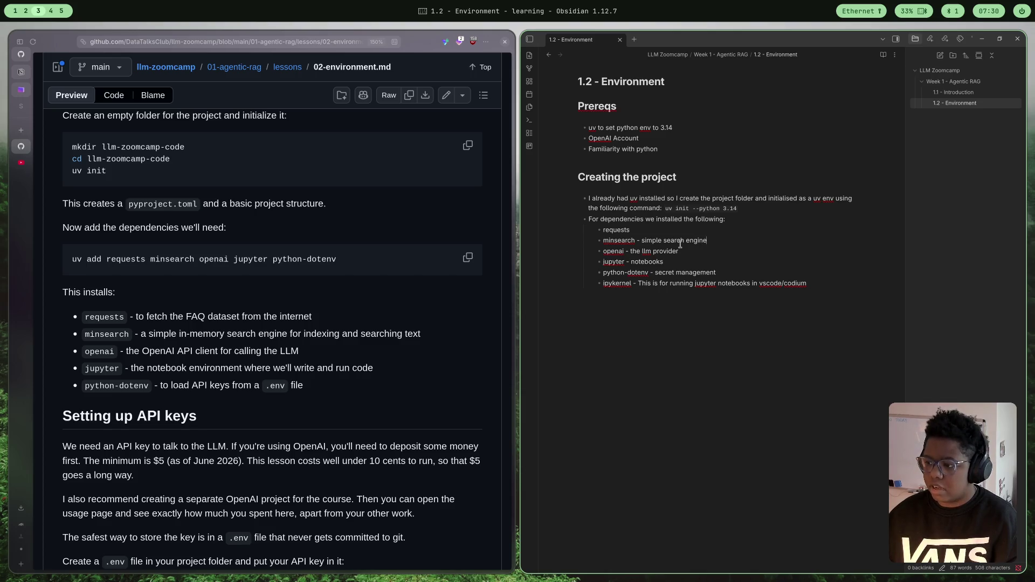
click(661, 240)
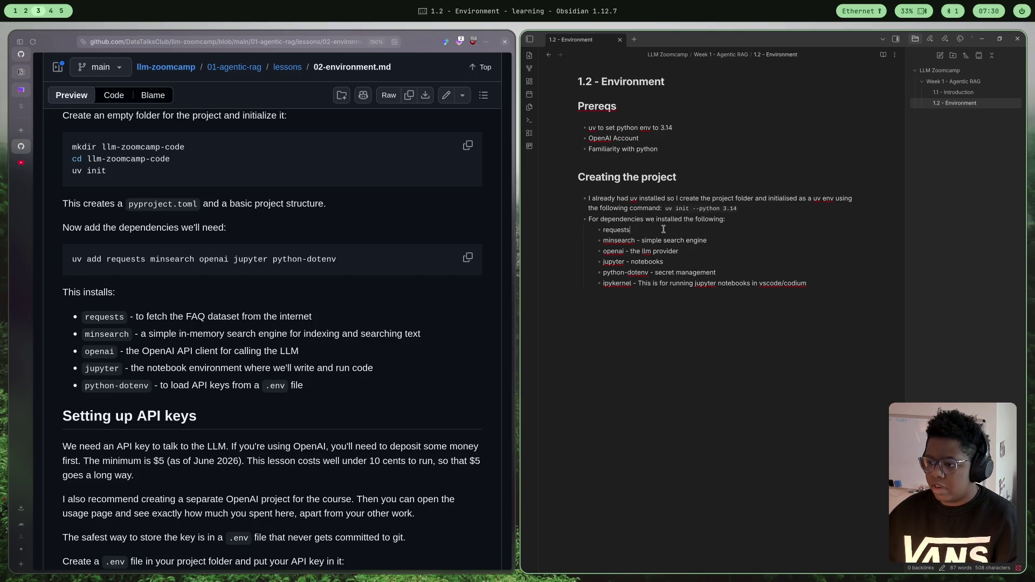
text( - )
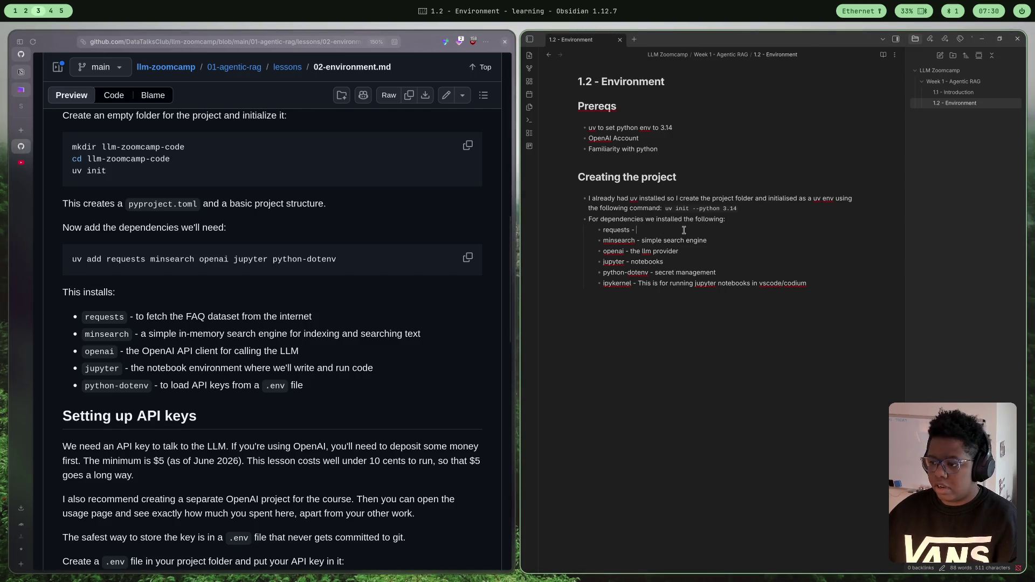
text(to)
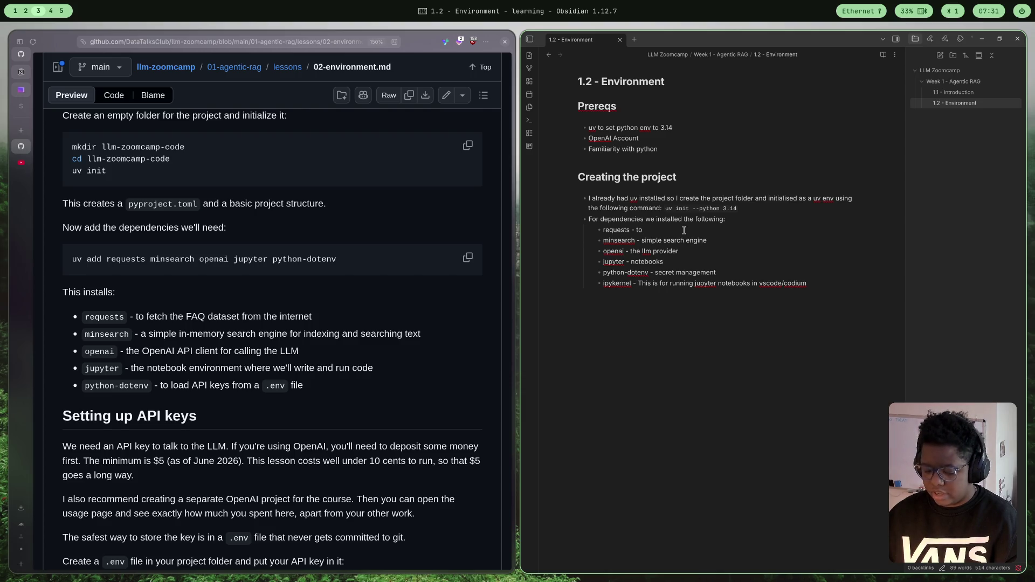
text(fetch th)
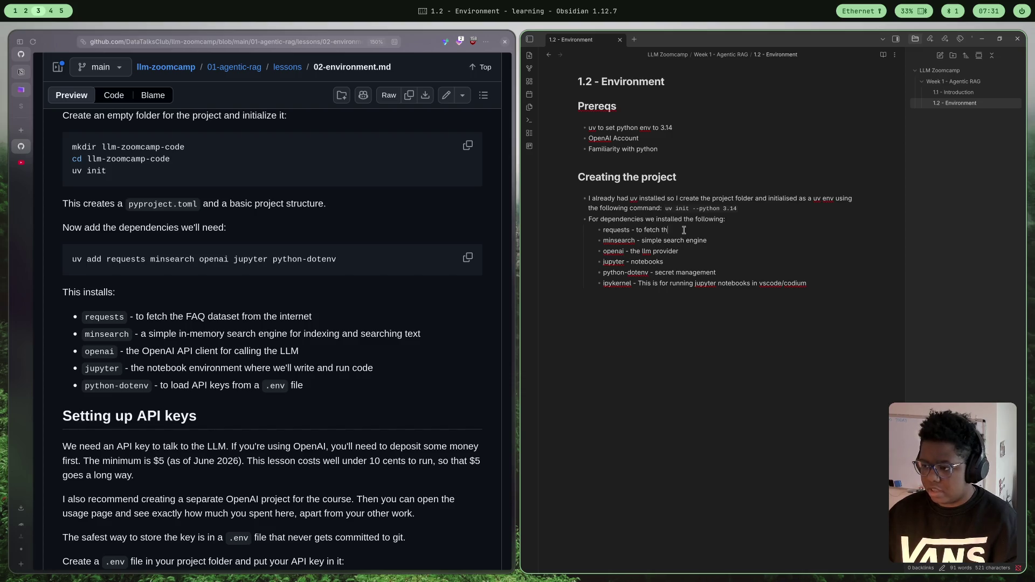
text(e dataset)
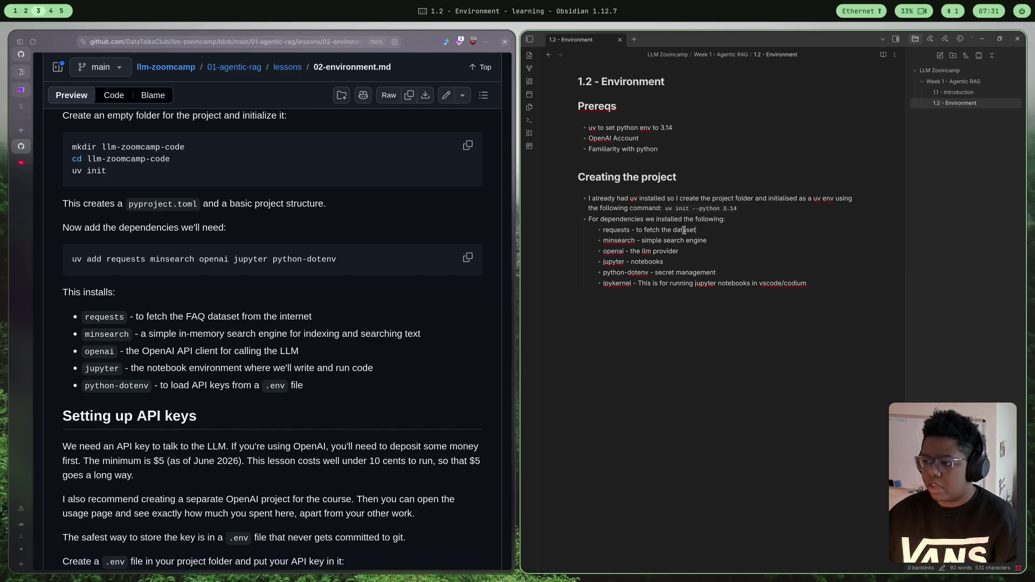
click(670, 527)
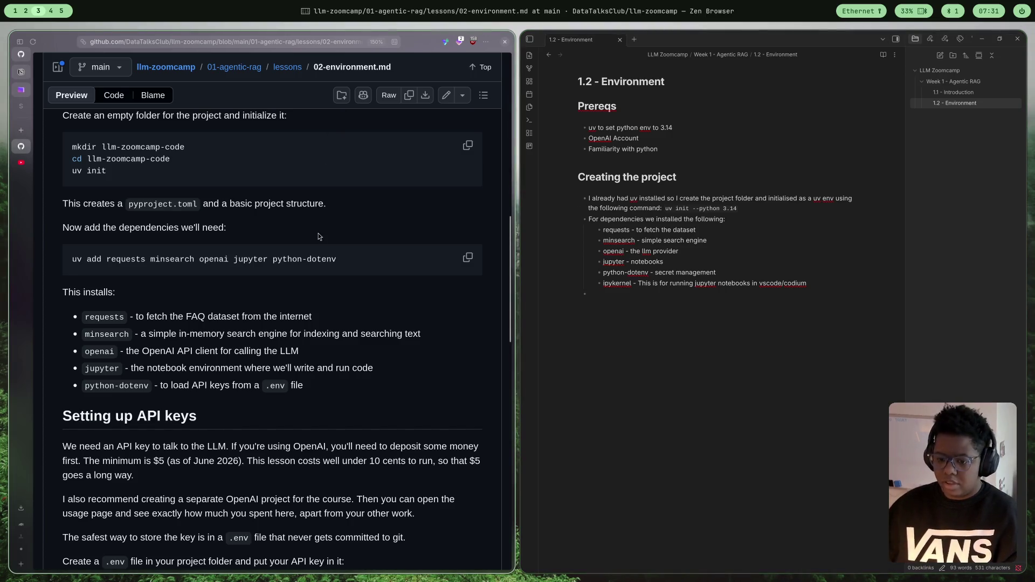
- Turn the empty bullet into a '## Setting up API keys' heading and start a bullet under it
scroll(230, 326, down, 2)
scroll(231, 326, down, 6)
scroll(230, 326, up, 3)
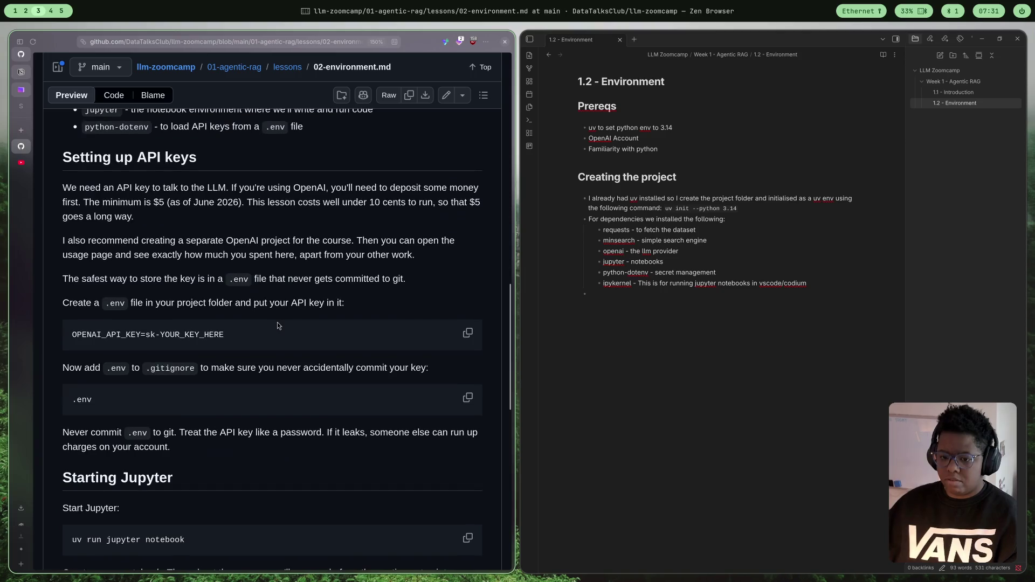
key(BackSpace)
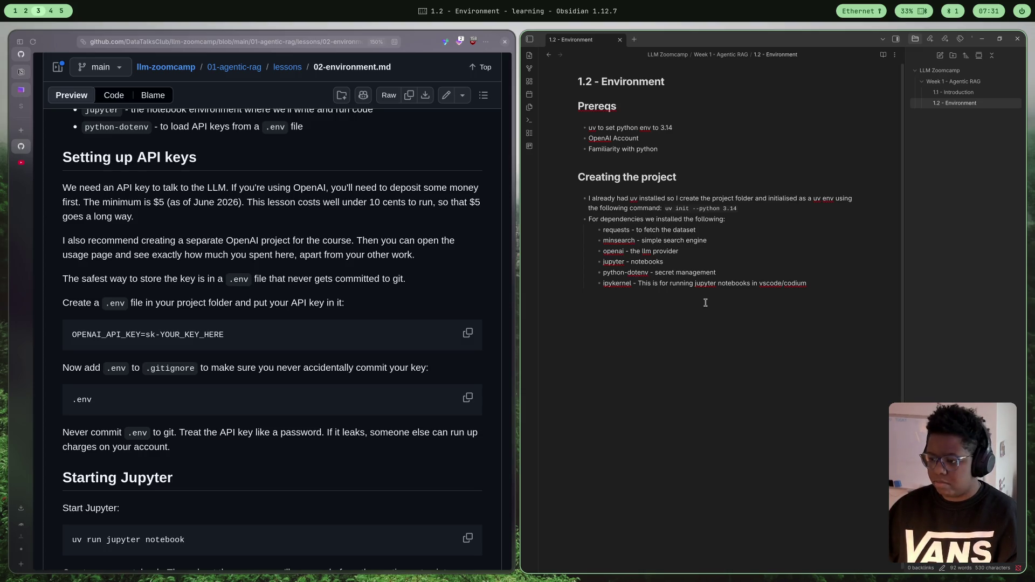
text(##)
text( Setti)
text(ng up )
text(API)
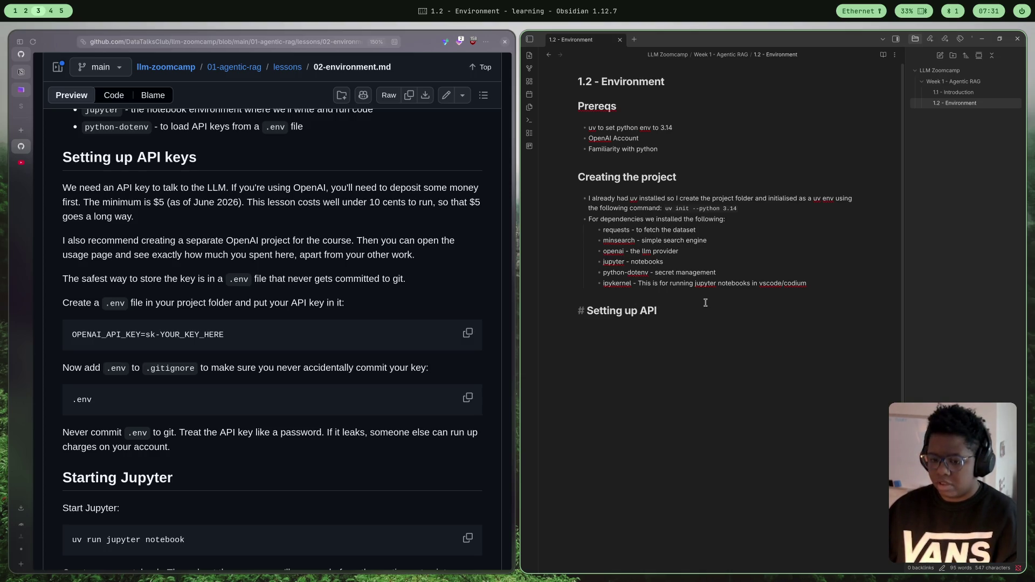
text(keys)
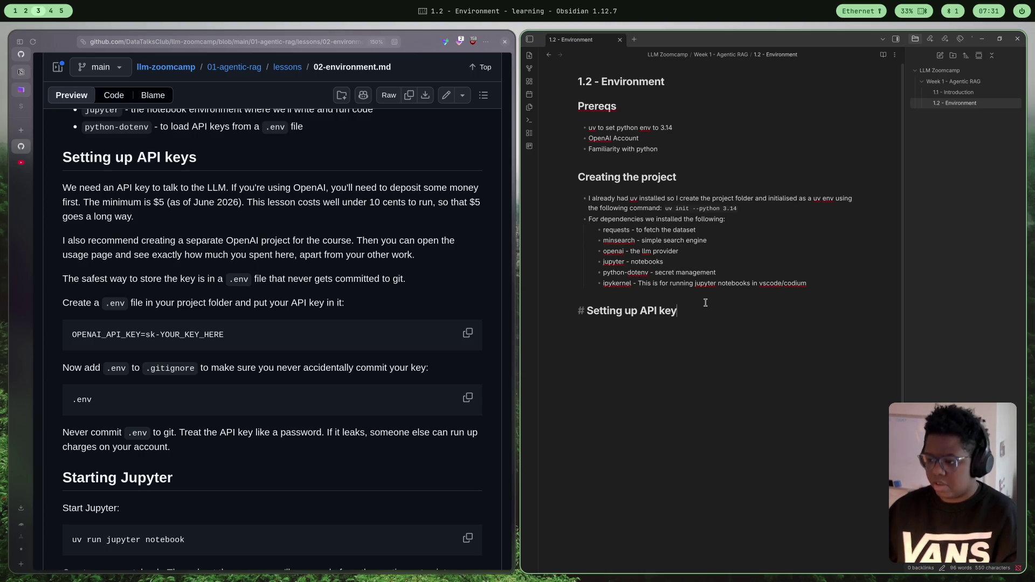
key(Return)
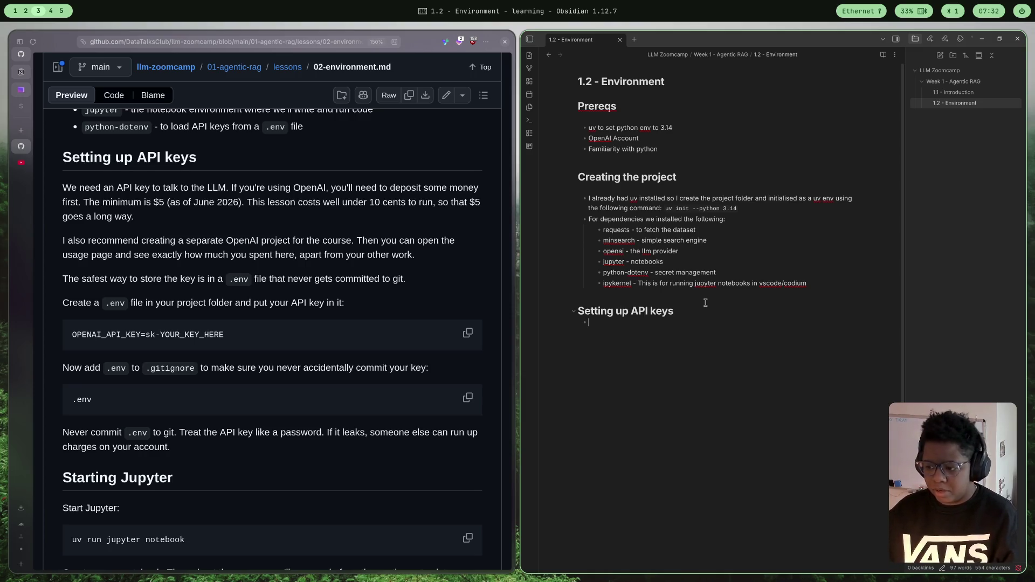
- Under Setting up API keys, write that secrets are kept in a .env outside the dev environment to avoid uploading it
text(I set)
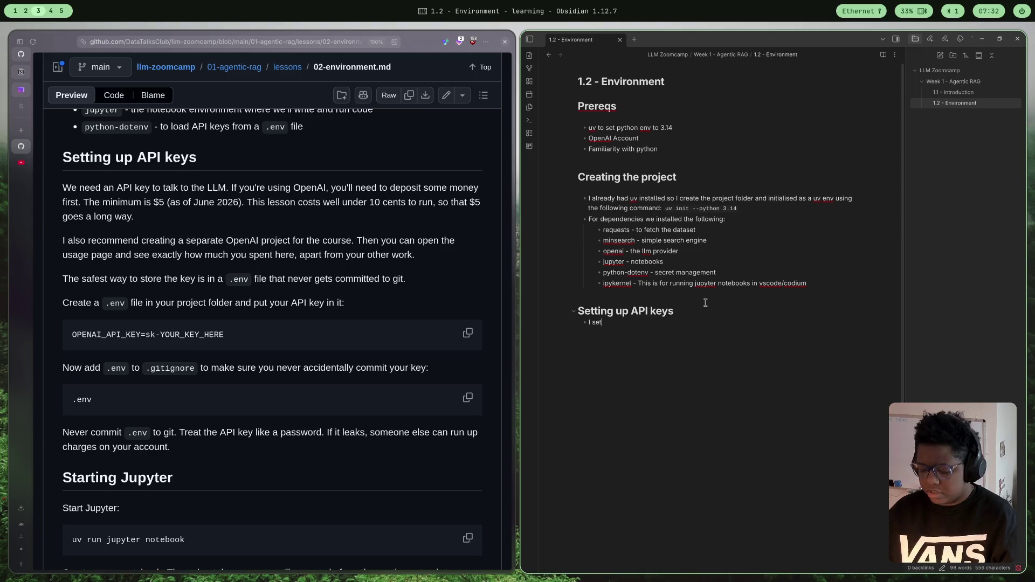
text( up )
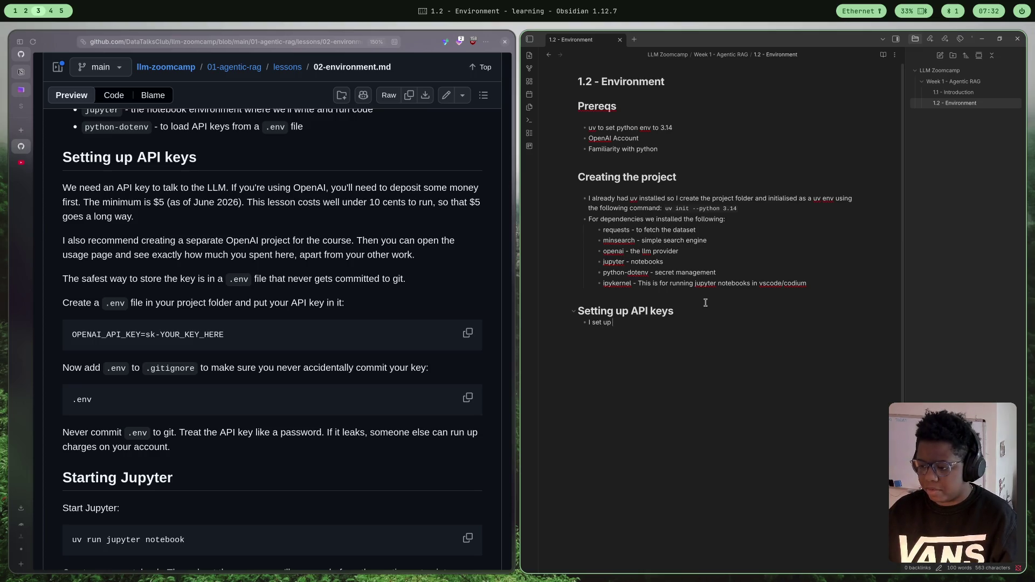
text(my secre)
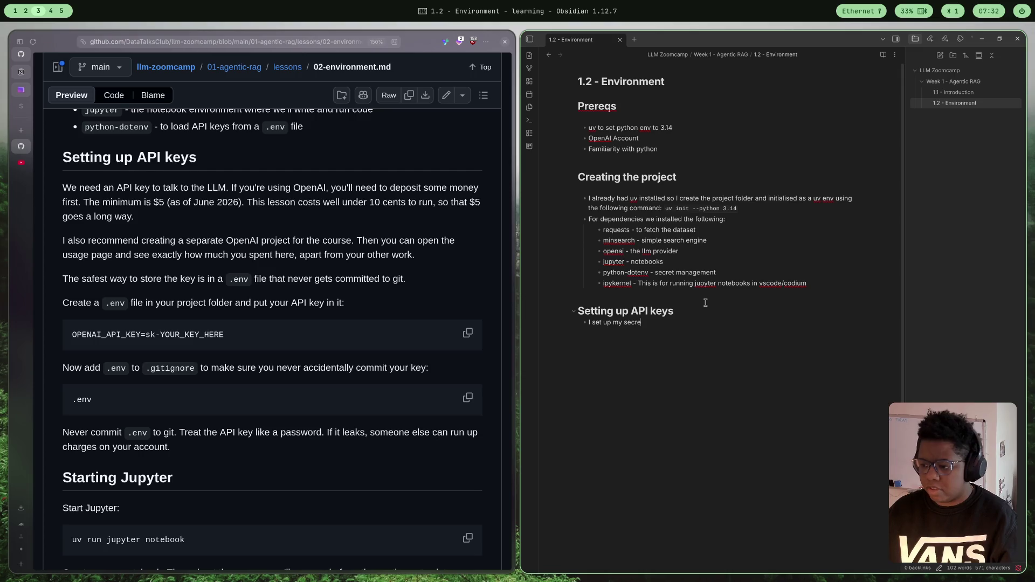
text(ts )
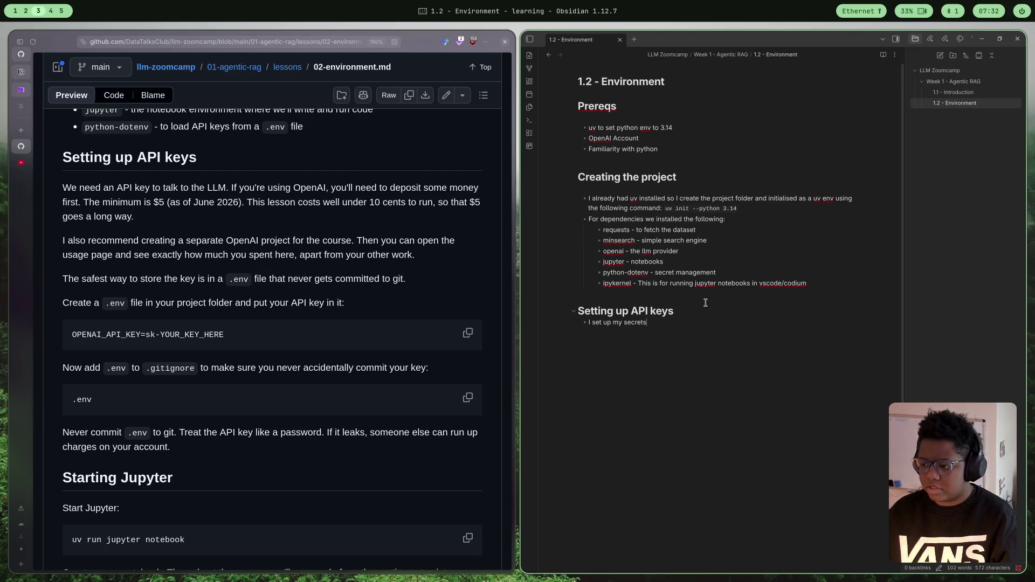
text(using)
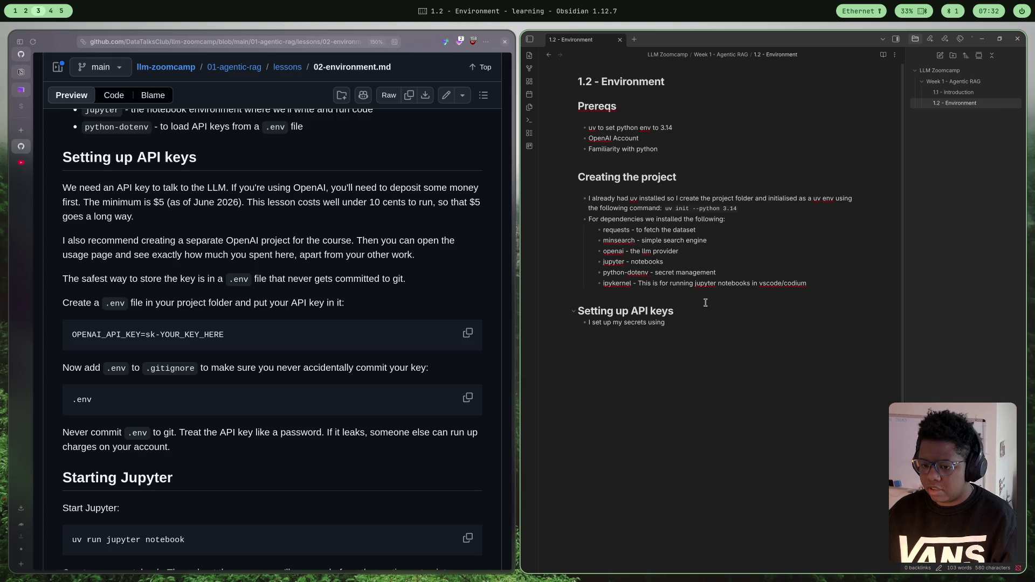
key(BackSpace)
key(BackSpace)
key(BackSpace)
key(BackSpace)
key(BackSpace)
text(b)
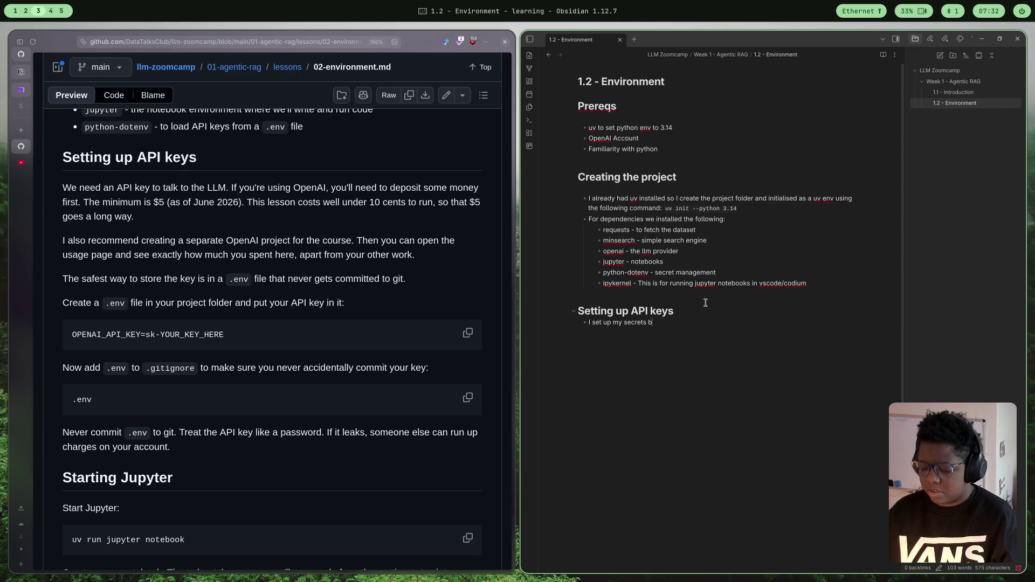
text(y saving the )
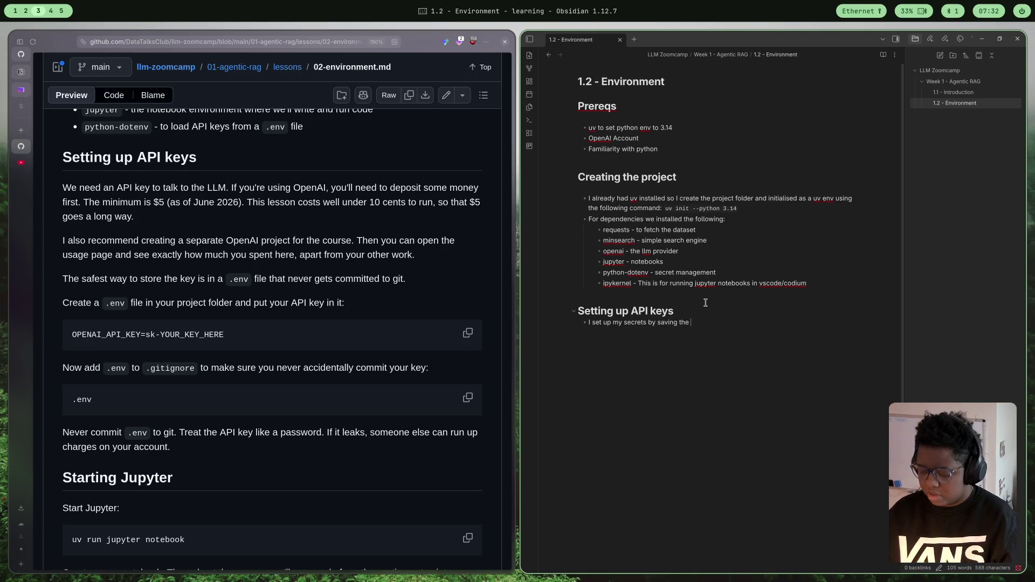
text(.env )
text(out)
text(se)
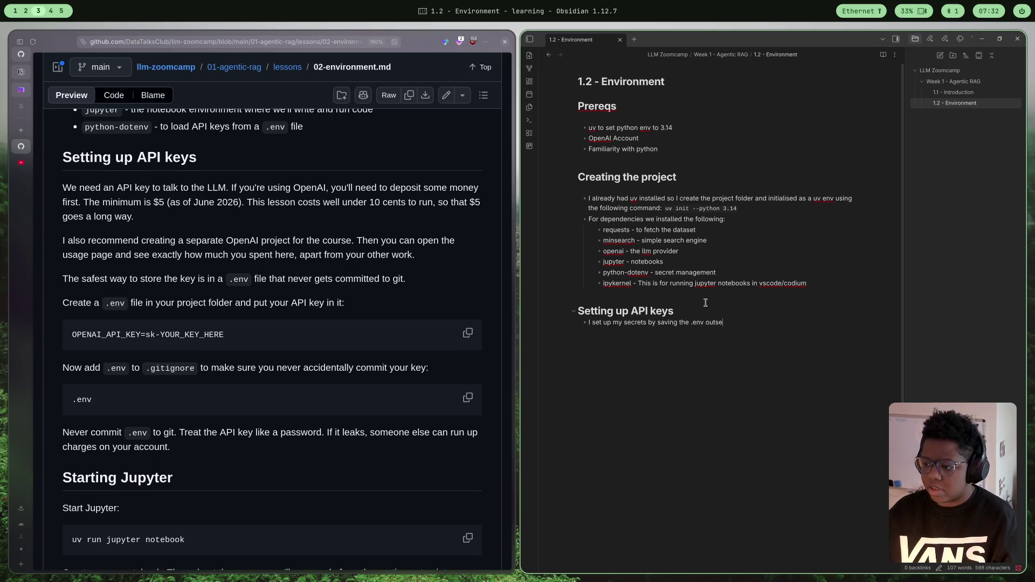
key(BackSpace)
text(ide of my )
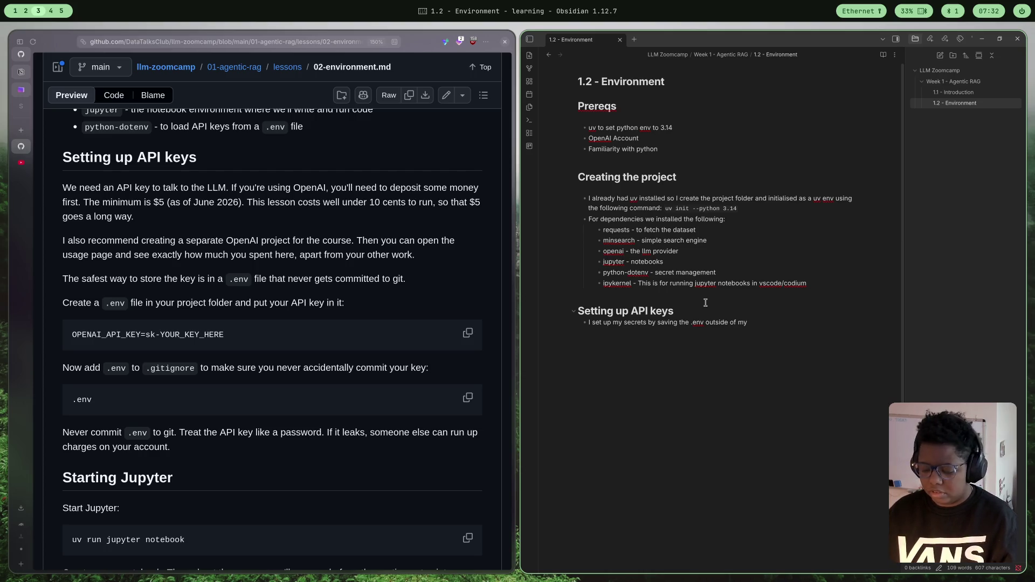
text(dev e)
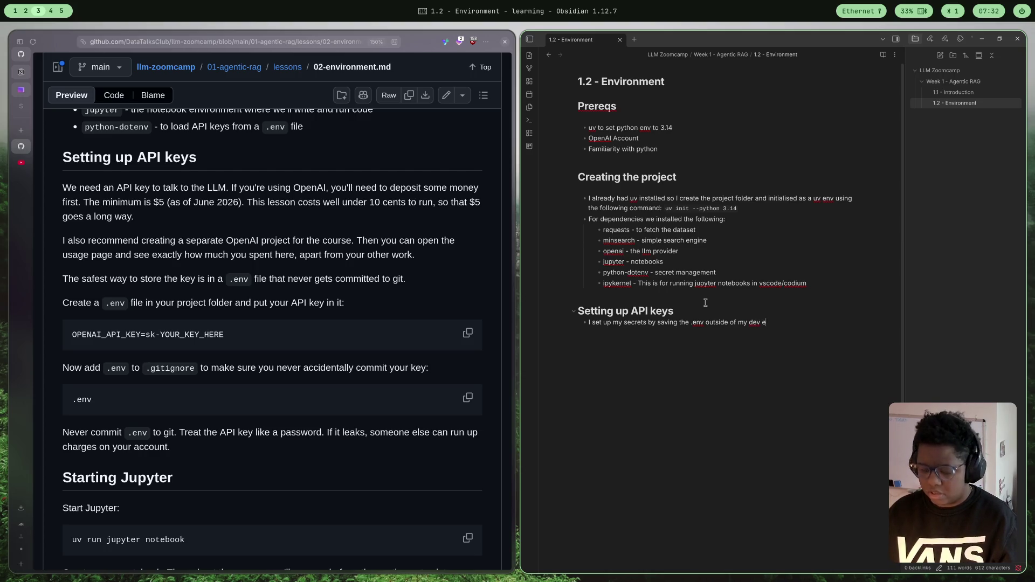
text(nviron)
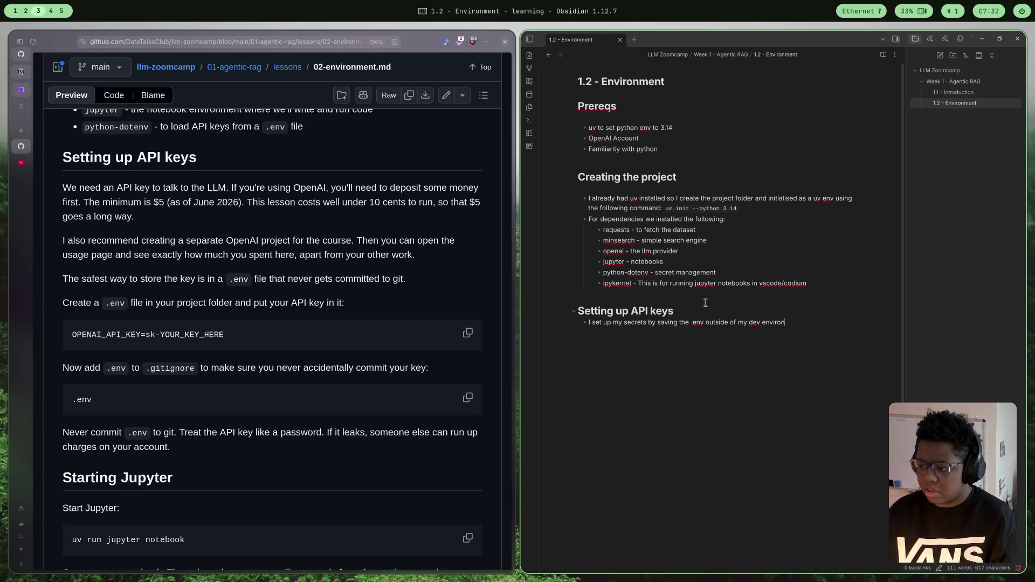
text(ment to not risk )
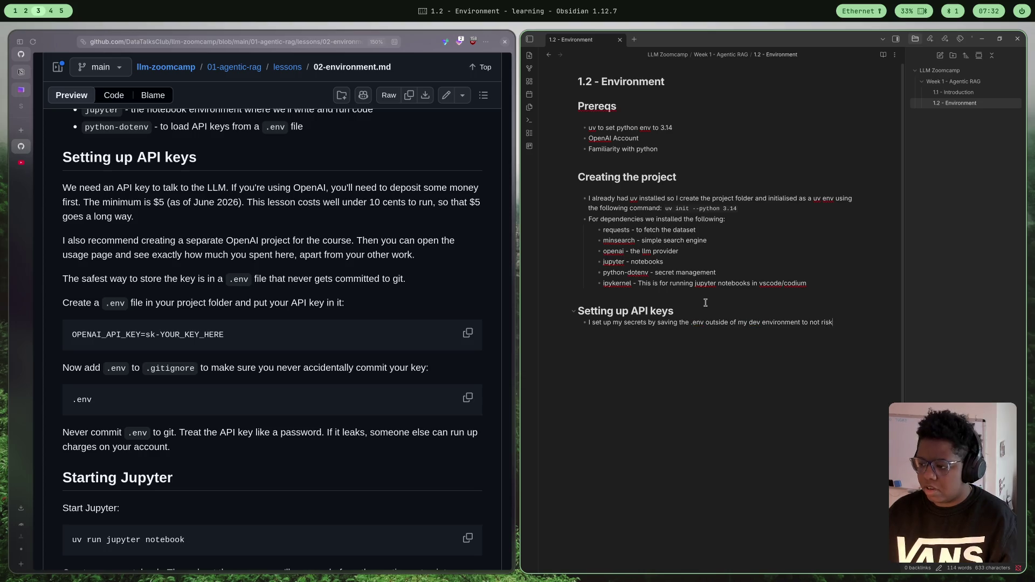
text(ac)
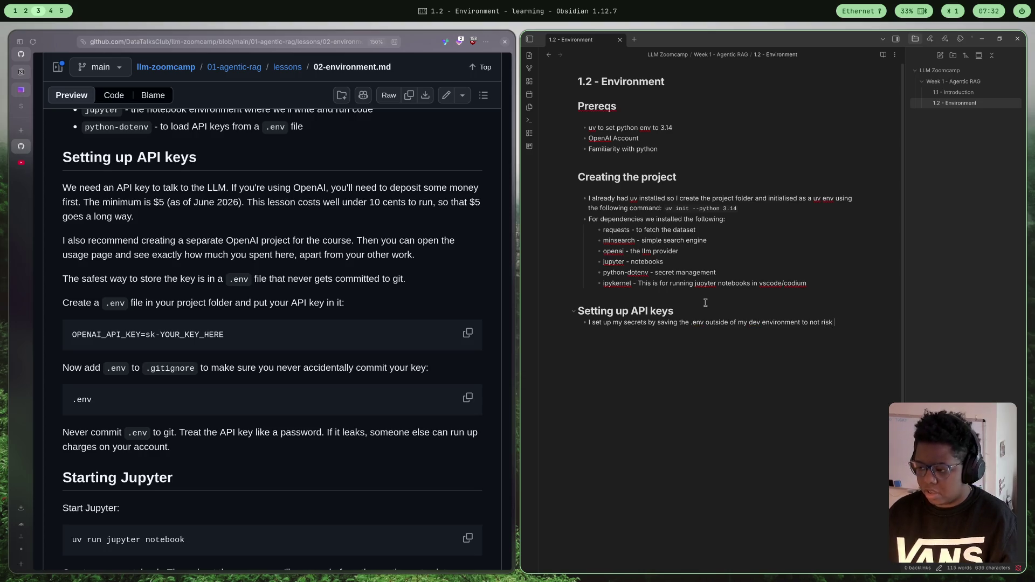
key(BackSpace)
text(ccidentally upl)
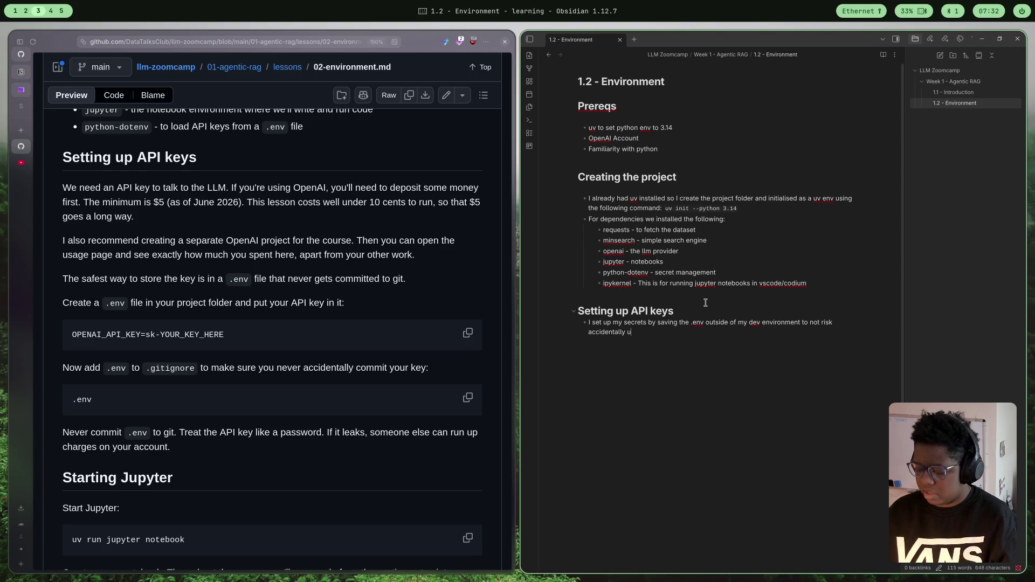
text(oading)
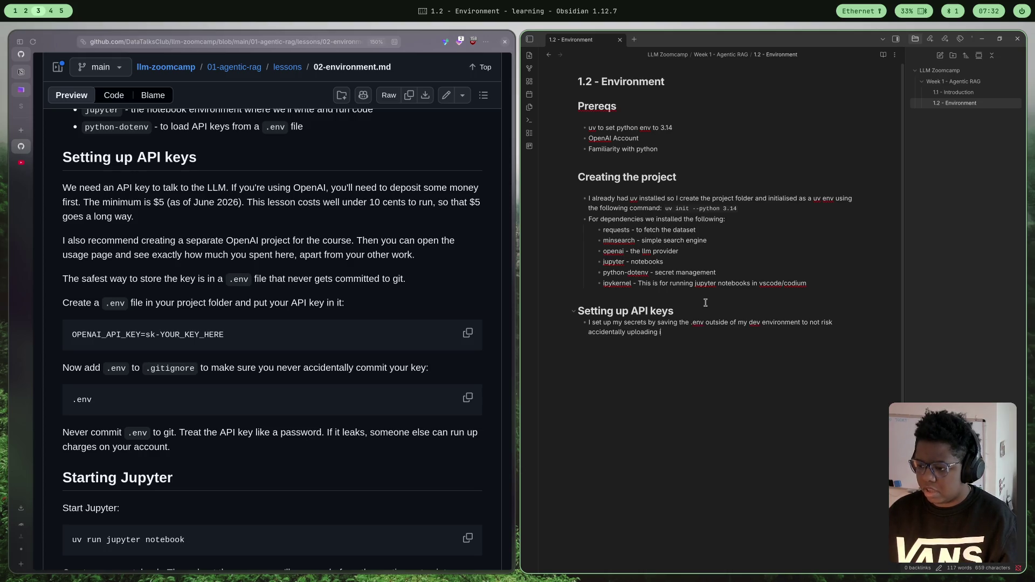
text( it to github)
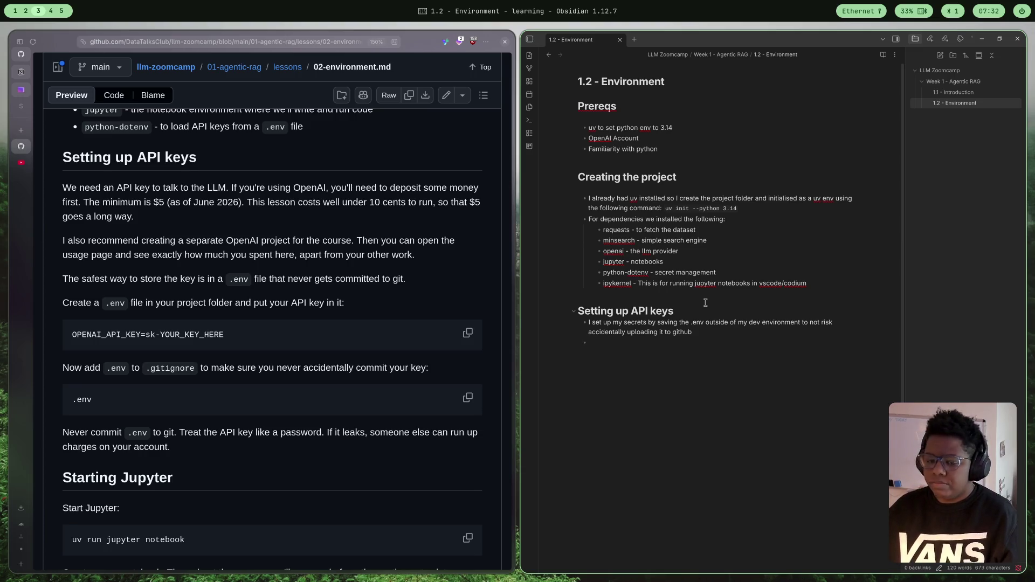
- Search DuckDuckGo for 'you' in a new tab and go to YouTube
click(25, 133)
text(you)
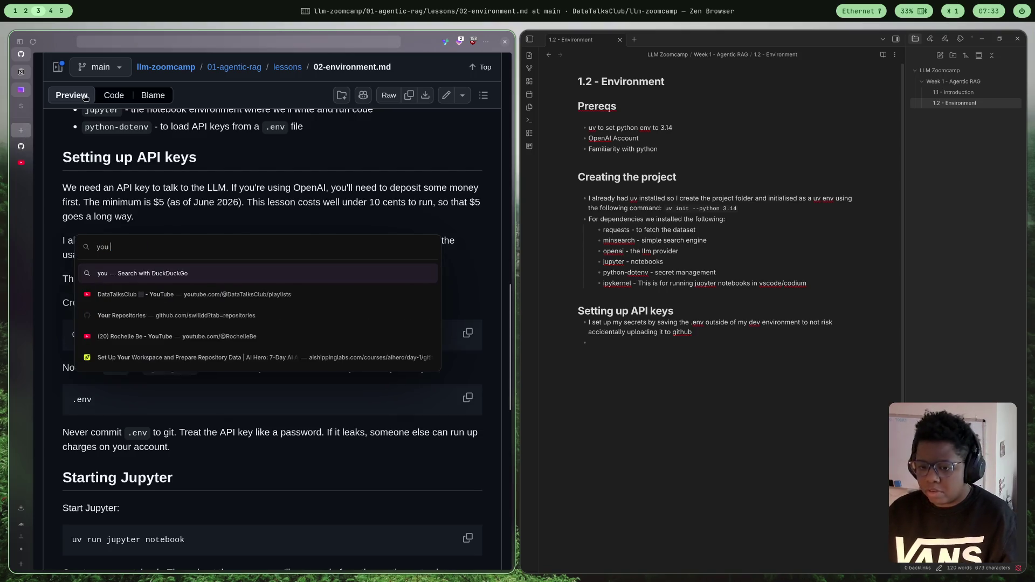
key(Return)
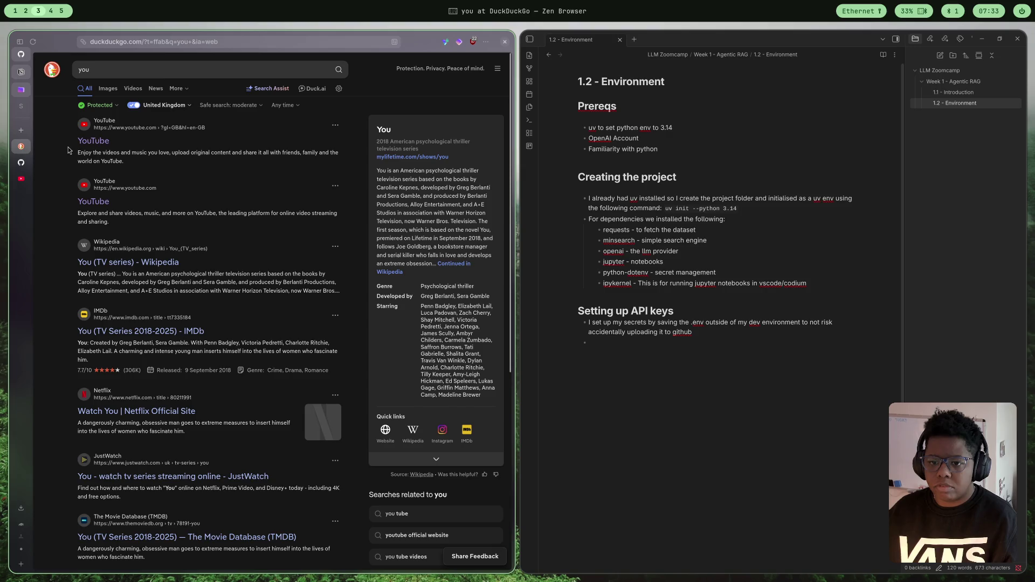
click(389, 272)
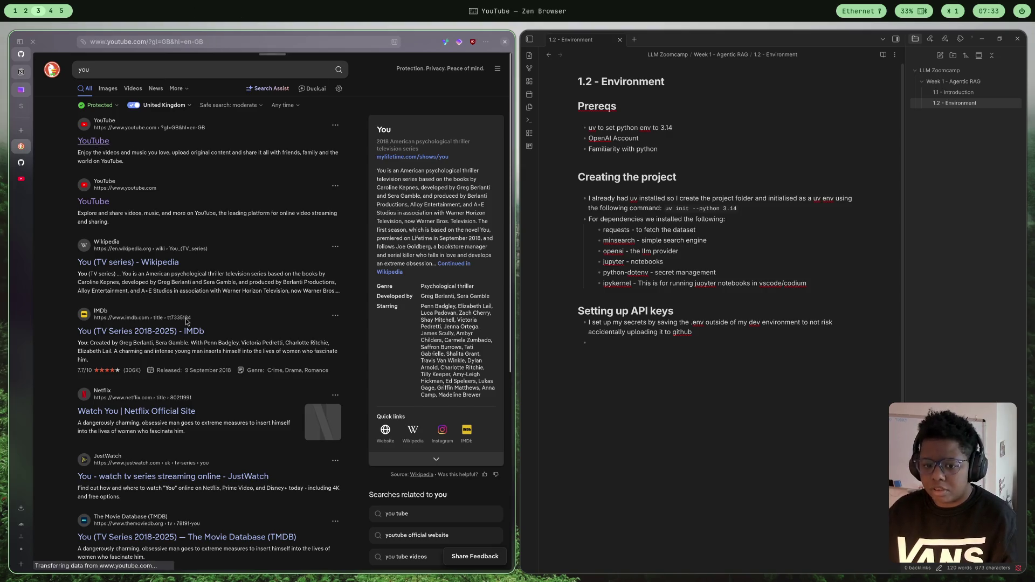
- Find the Better Python secrets management video via 'managing secrets in python' and copy its share link
click(230, 63)
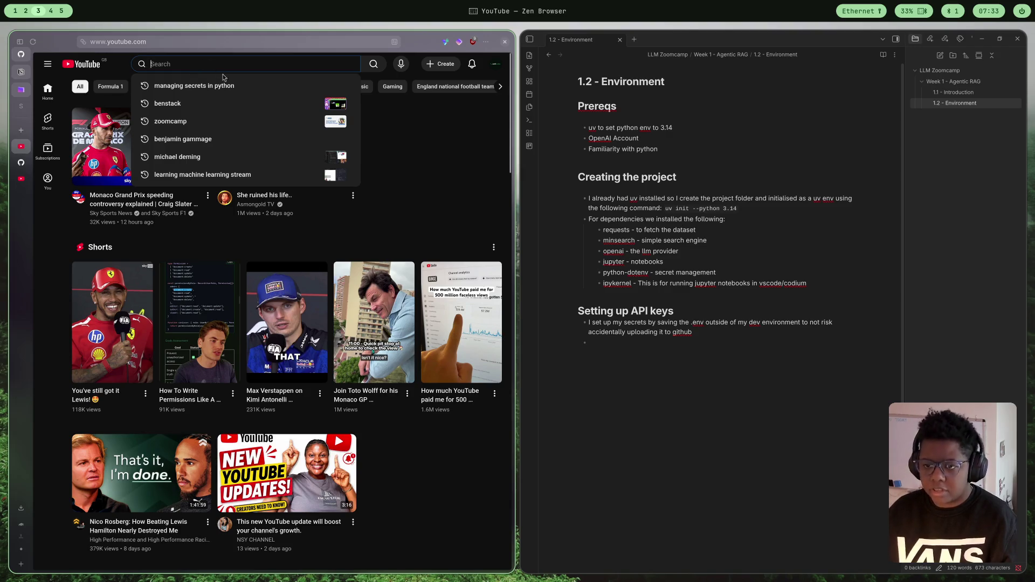
click(240, 86)
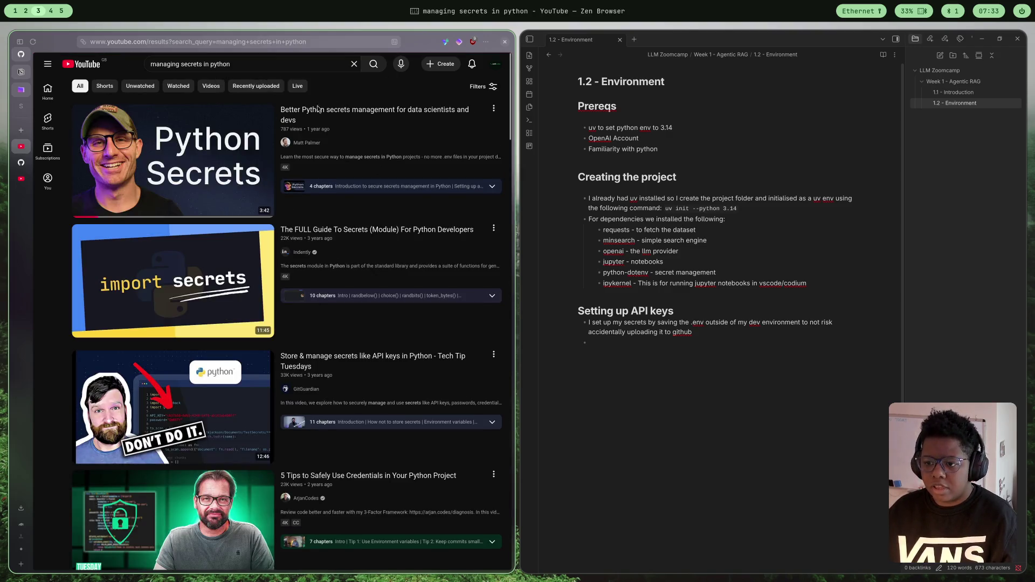
click(390, 116)
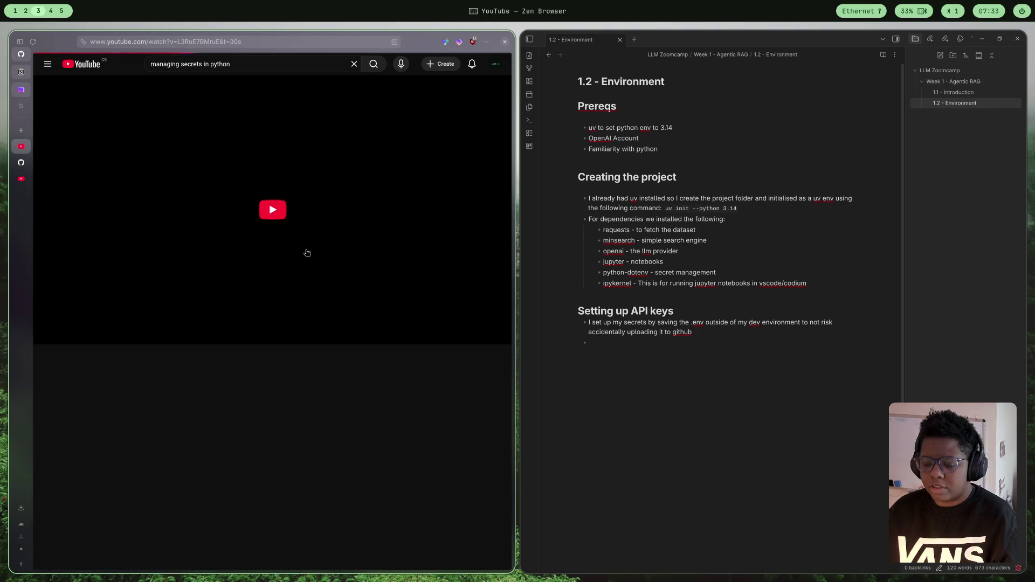
click(303, 195)
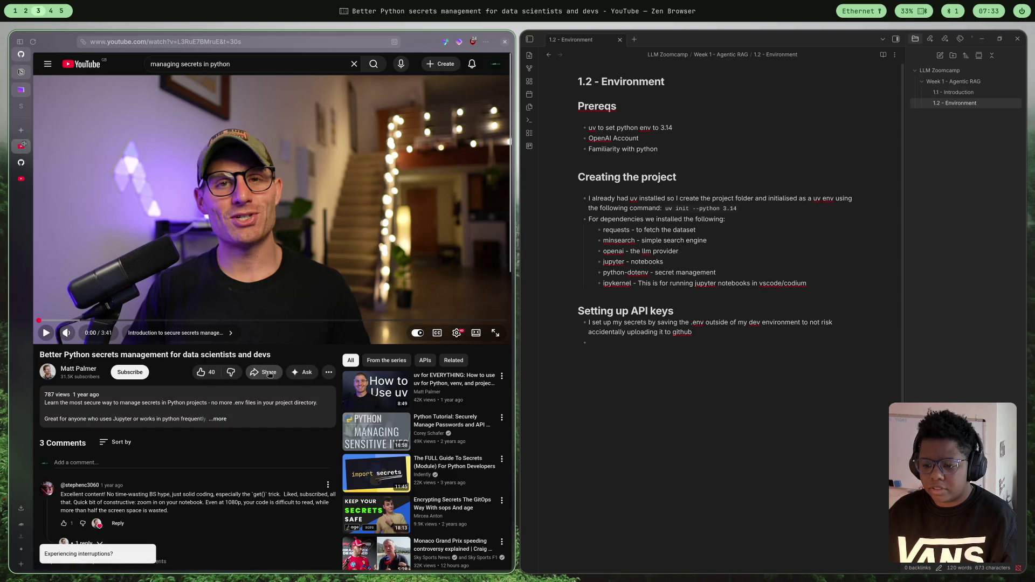
click(263, 372)
click(339, 324)
click(666, 341)
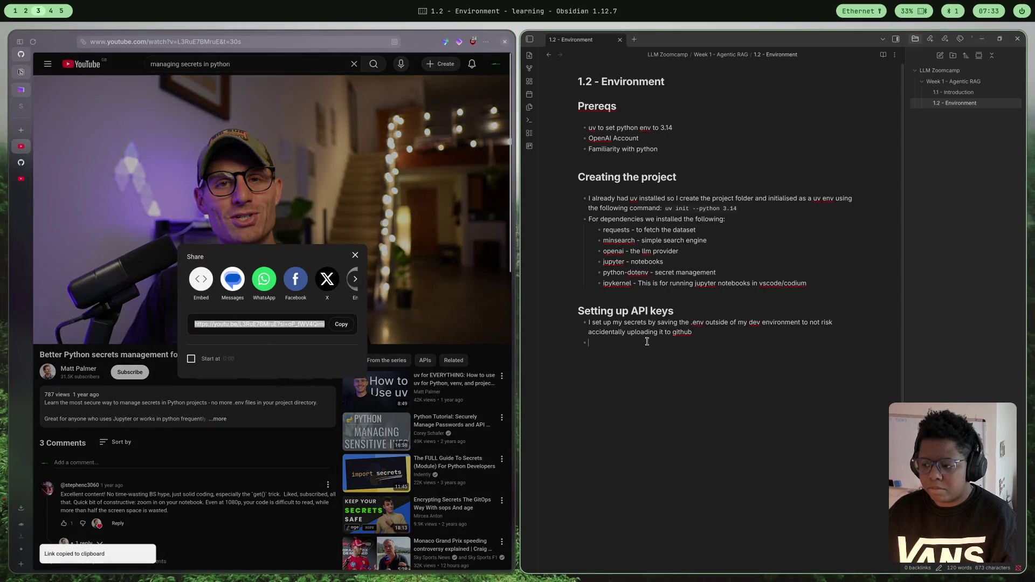
- Paste the secrets-video youtu.be link as the second bullet under Setting up API keys
key(ctrl+v)
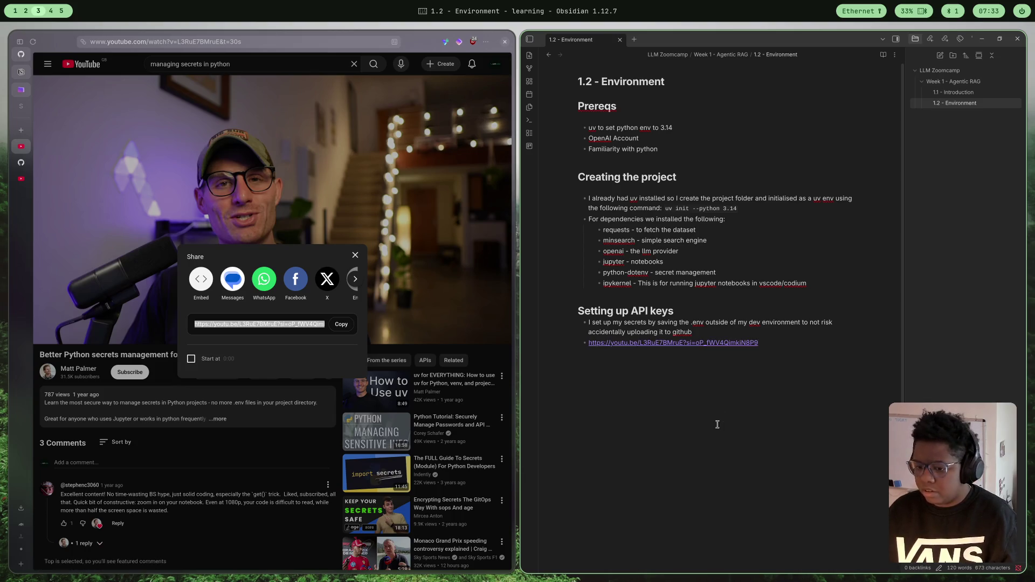
click(355, 257)
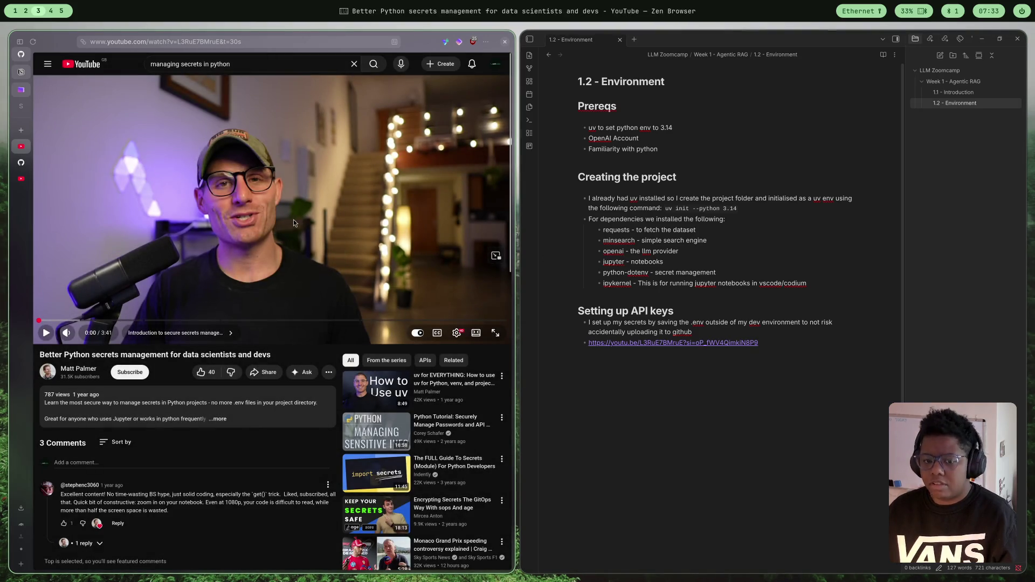
scroll(473, 281, down, 1)
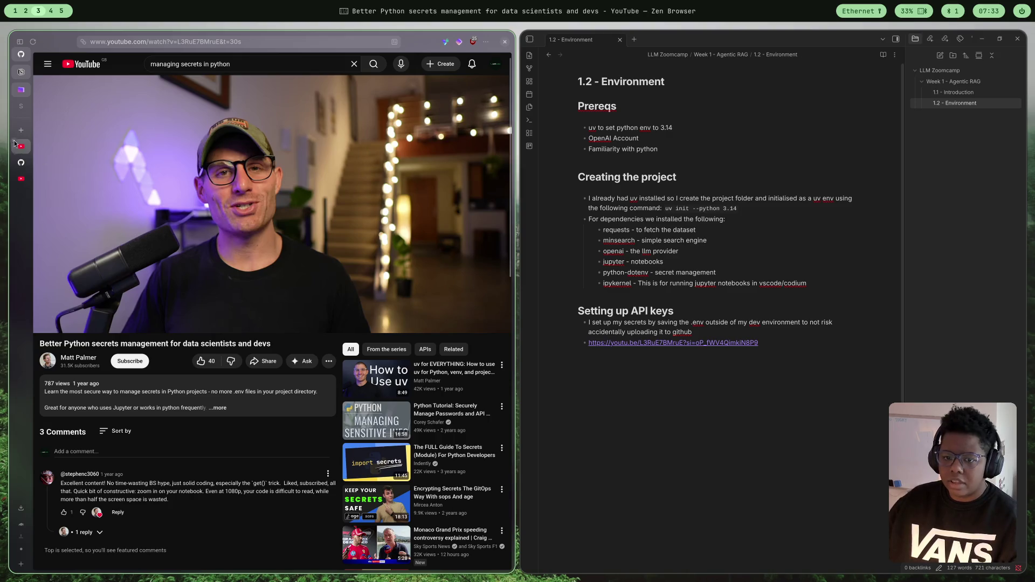
- Review the .env and Jupyter sections of the 02-environment.md lesson on GitHub
click(21, 163)
scroll(258, 241, down, 6)
scroll(291, 286, up, 4)
scroll(323, 330, down, 4)
scroll(324, 332, down, 2)
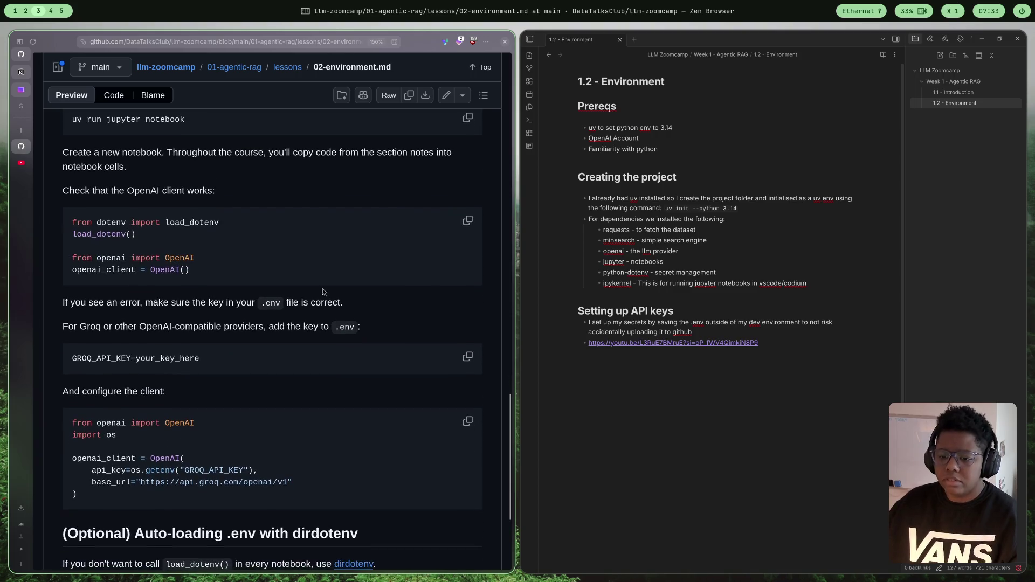
scroll(290, 330, down, 2)
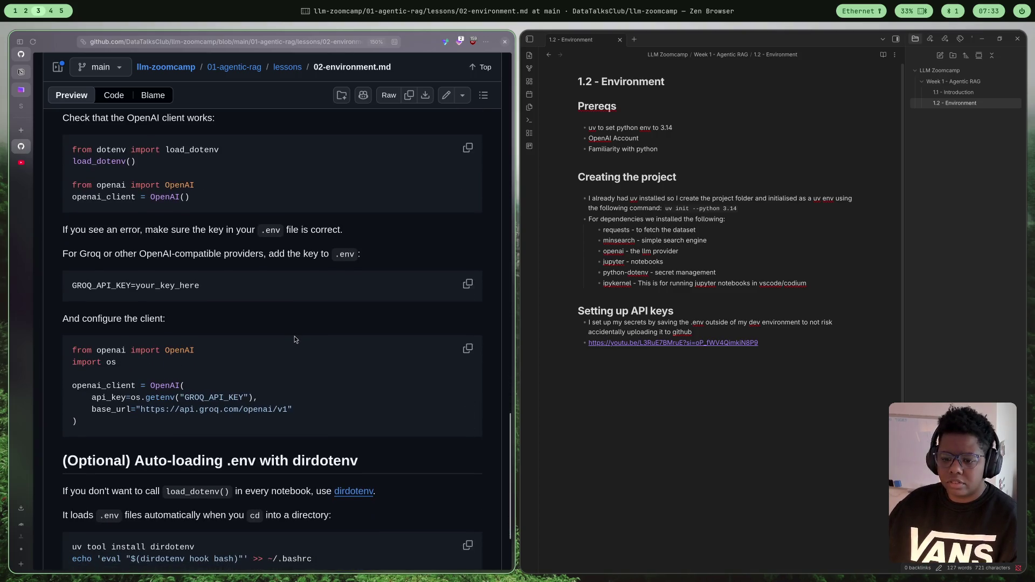
scroll(294, 333, up, 5)
scroll(305, 339, up, 3)
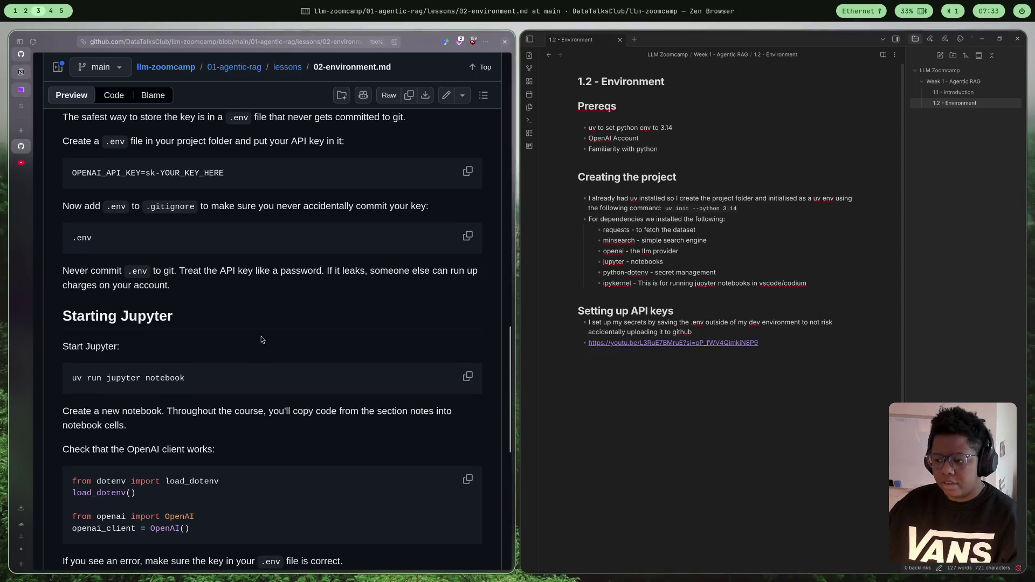
- Reopen the Python secrets video from the copied link in a new tab, starting at 0:30
click(21, 132)
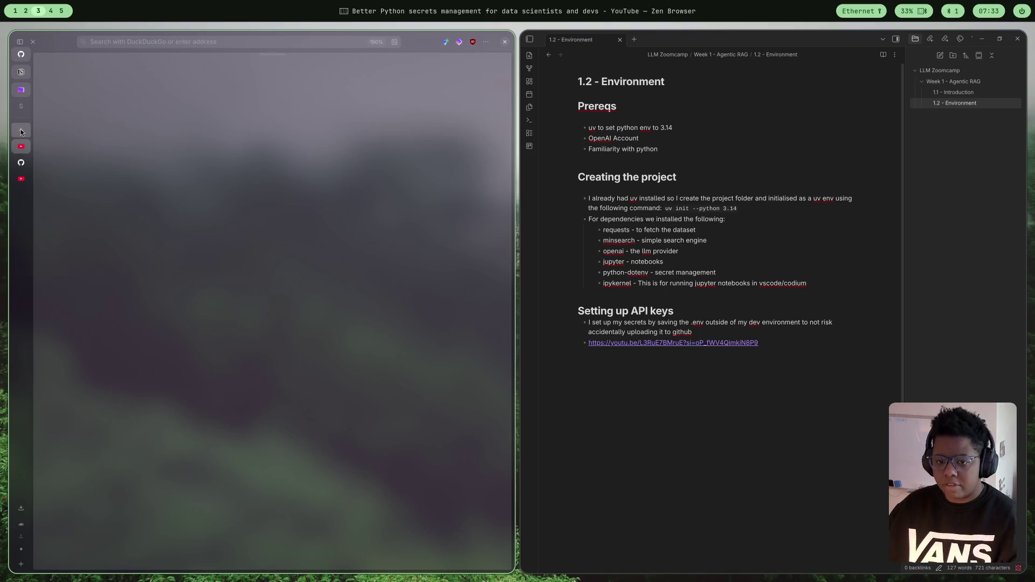
key(ctrl+v)
key(Return)
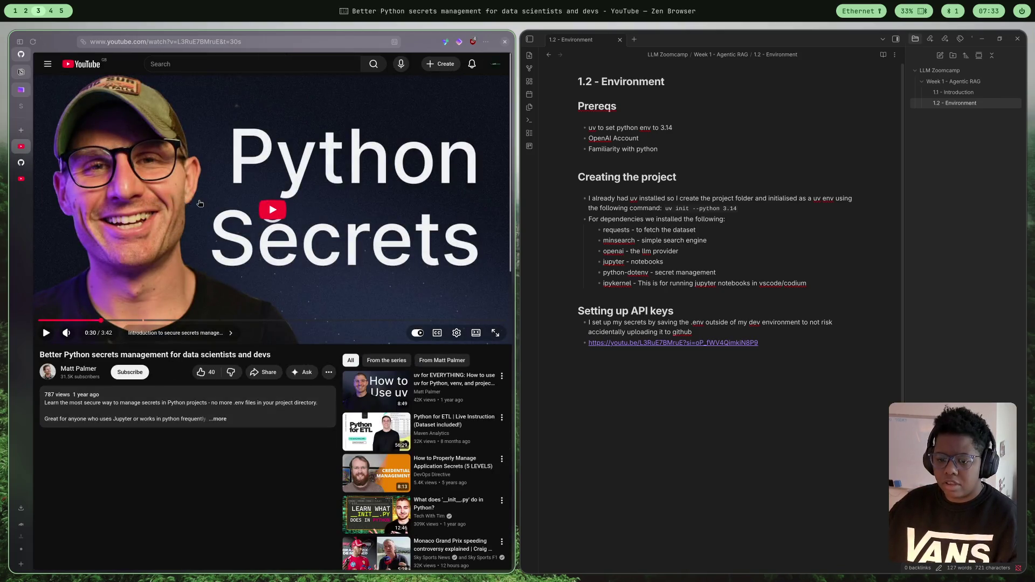
- Expand the video description and read its import os, load_dotenv and secrets_dir code lines
click(221, 424)
scroll(222, 424, down, 3)
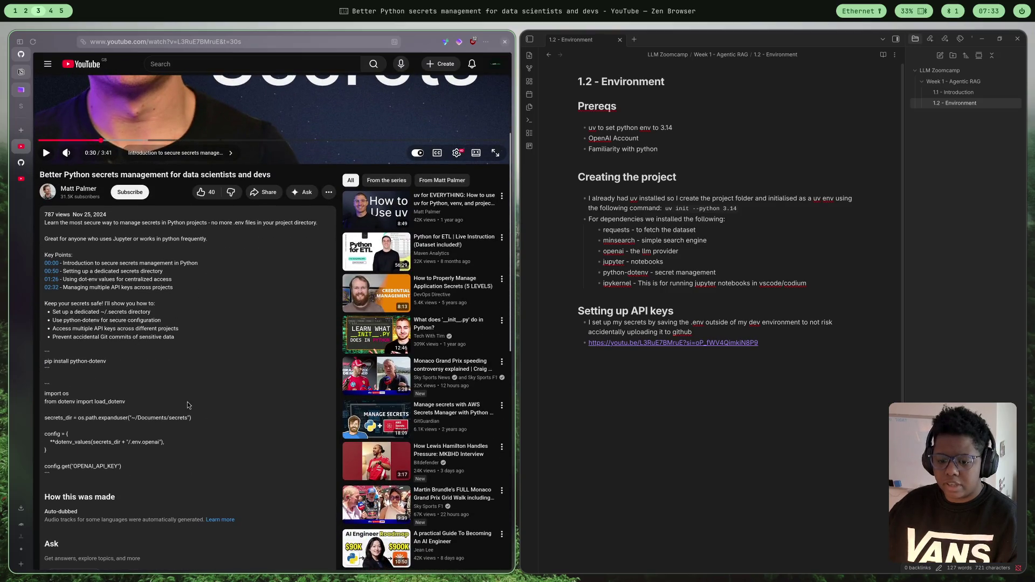
drag(54, 394, 71, 402)
click(76, 402)
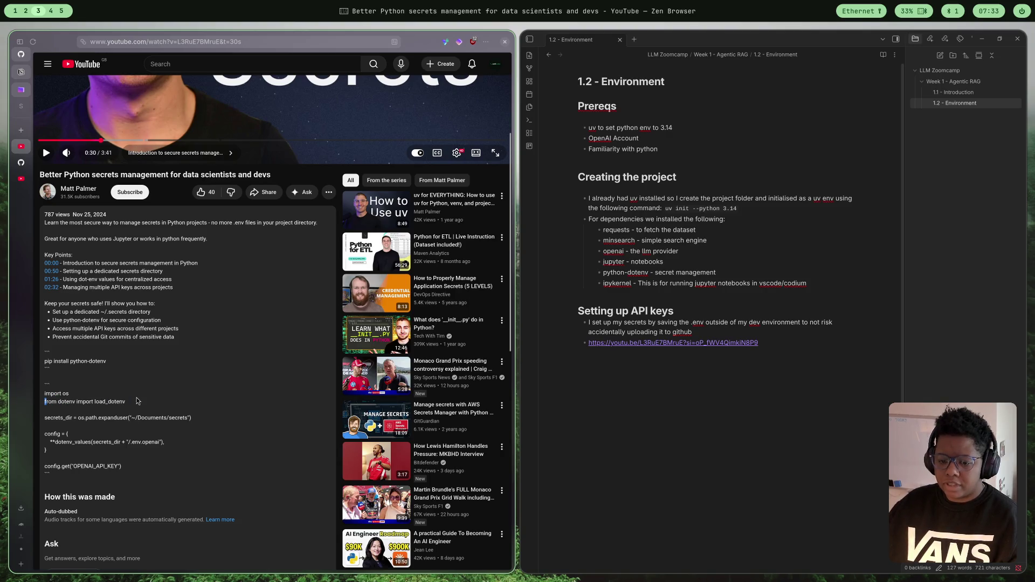
drag(97, 402, 147, 404)
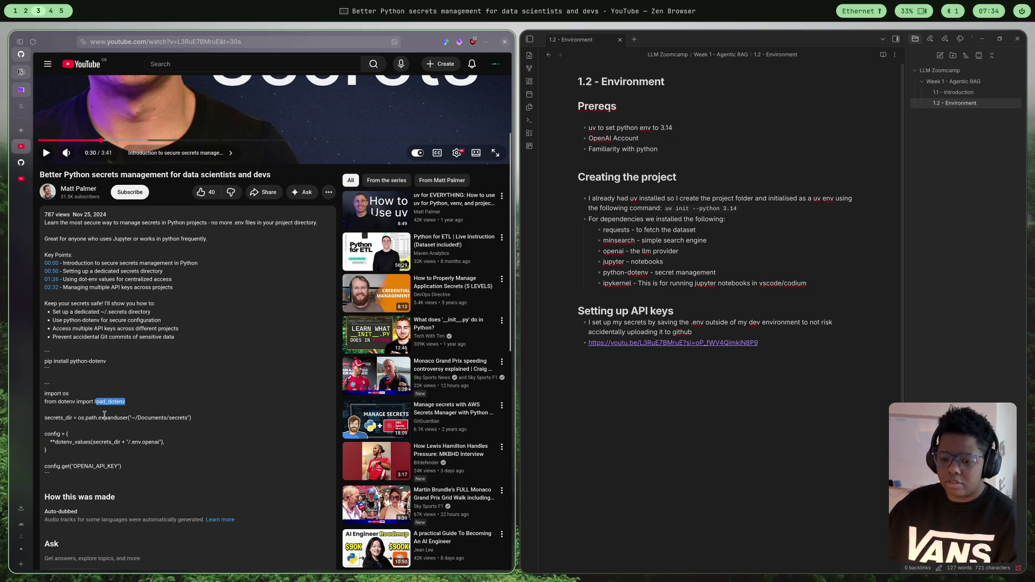
click(65, 419)
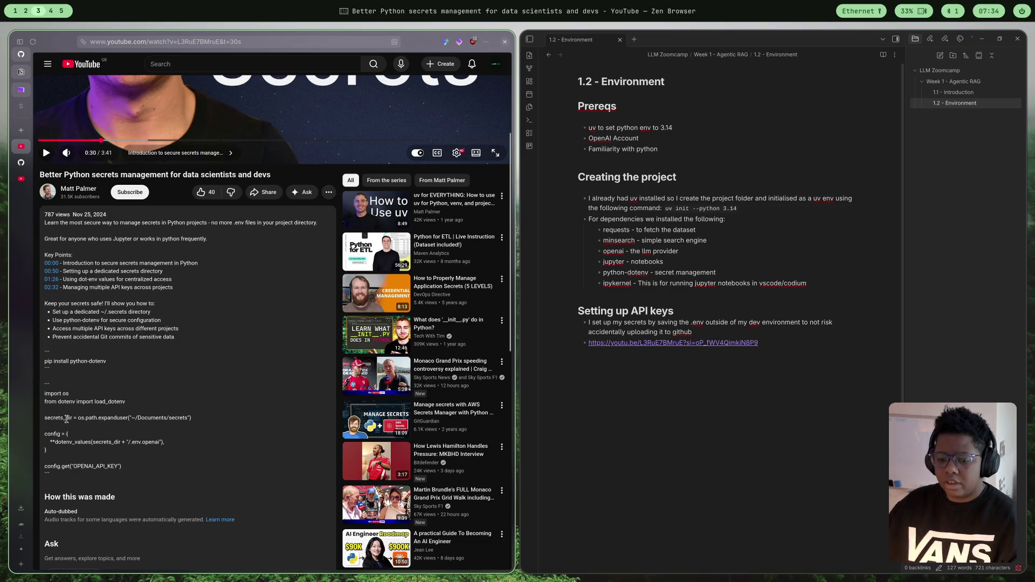
mouse_move(192, 418)
mouse_down()
mouse_move(65, 419)
mouse_move(159, 419)
mouse_move(46, 216)
mouse_move(48, 419)
mouse_up()
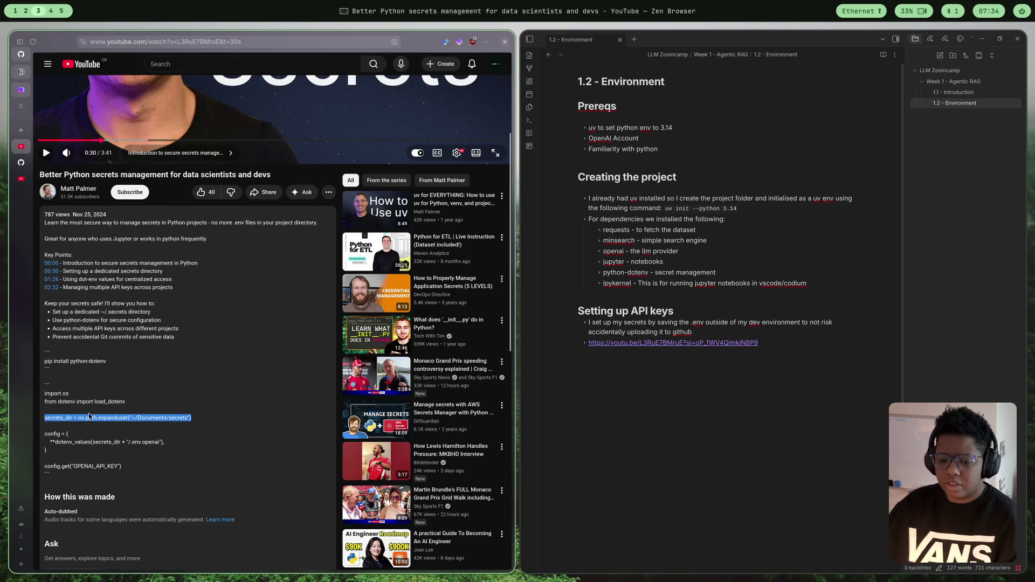
click(129, 459)
- Read the description's dotenv_values config block and its config.get("OPENAI_API_KEY") line
mouse_move(45, 434)
mouse_down()
mouse_move(116, 442)
mouse_move(111, 458)
mouse_up()
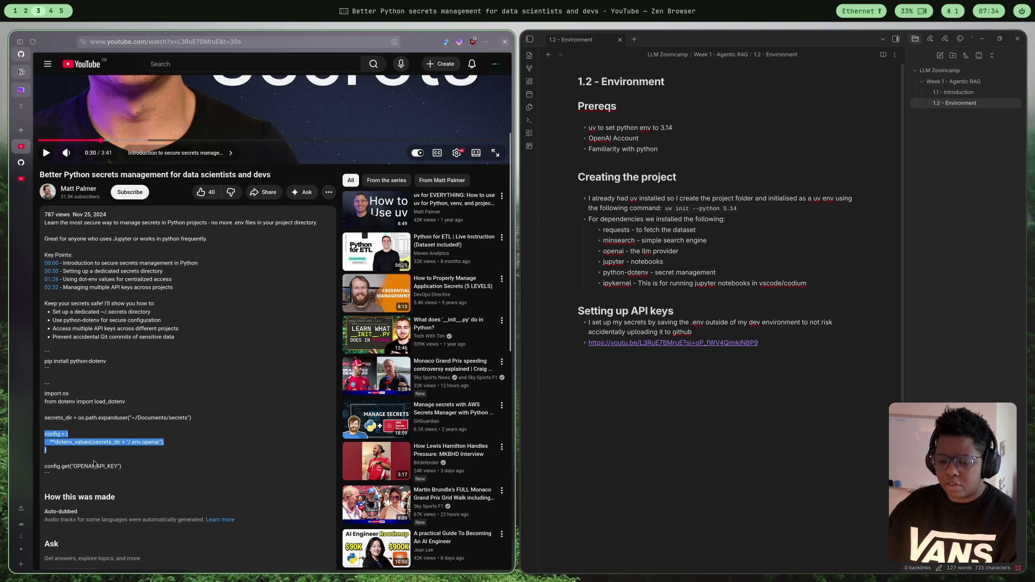
click(162, 449)
scroll(105, 453, down, 2)
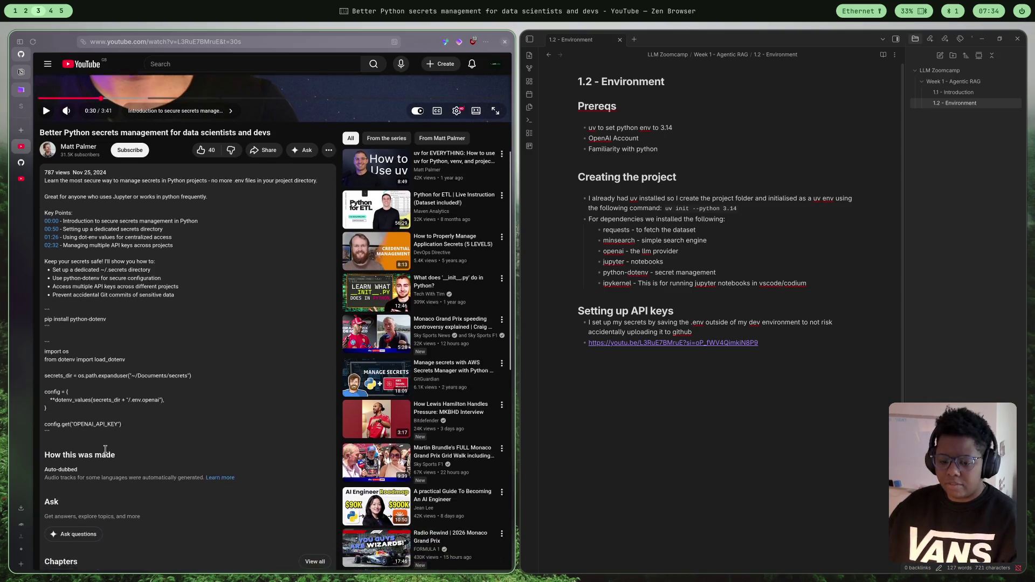
scroll(106, 450, down, 2)
drag(44, 379, 142, 380)
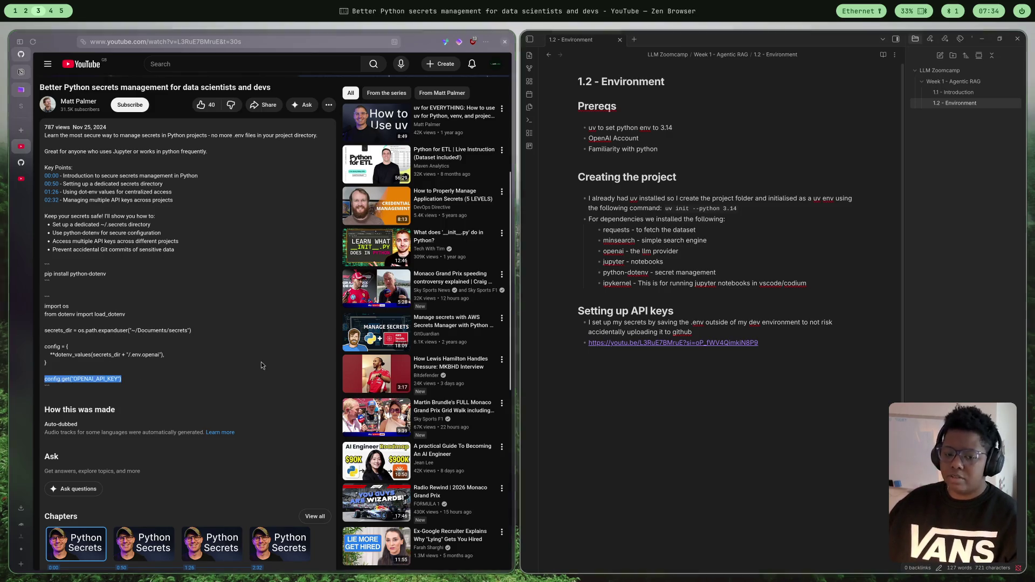
click(205, 371)
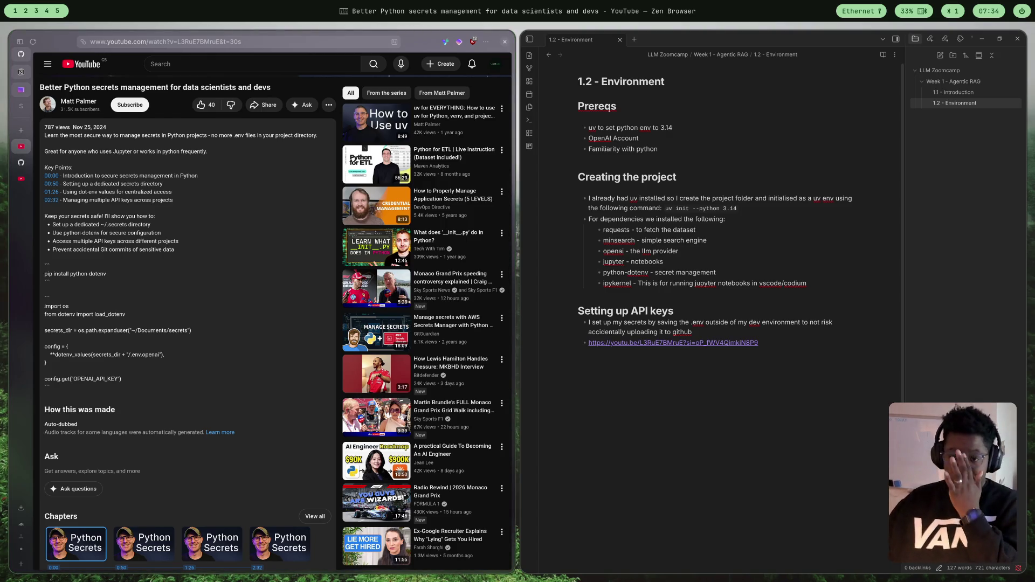
- Close the previous lesson video tab and read further through 02-environment.md on GitHub
middle_click(17, 145)
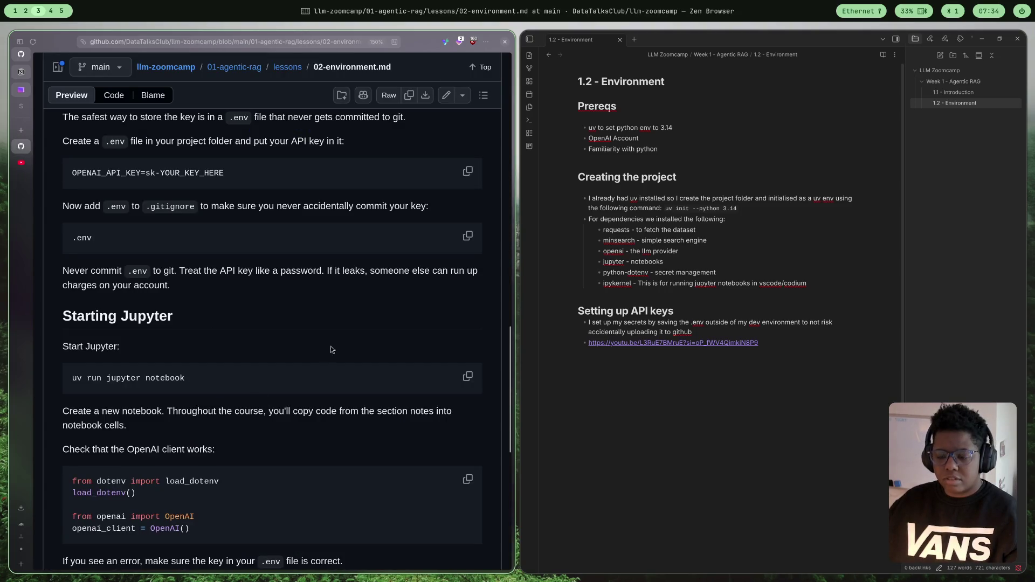
scroll(341, 353, down, 4)
scroll(342, 345, down, 1)
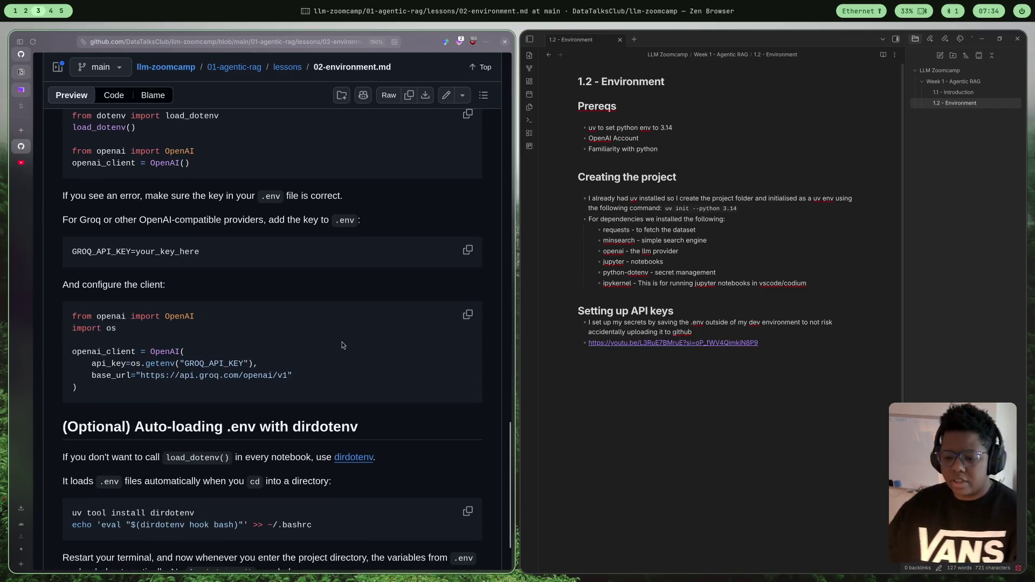
scroll(217, 343, down, 1)
scroll(273, 313, up, 3)
scroll(275, 344, up, 2)
scroll(272, 345, down, 2)
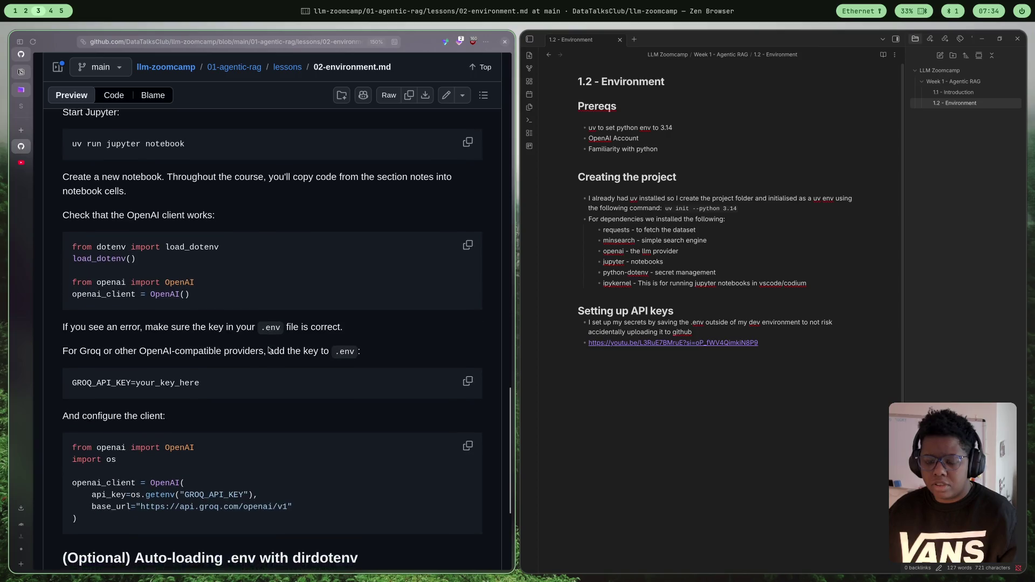
scroll(270, 347, up, 1)
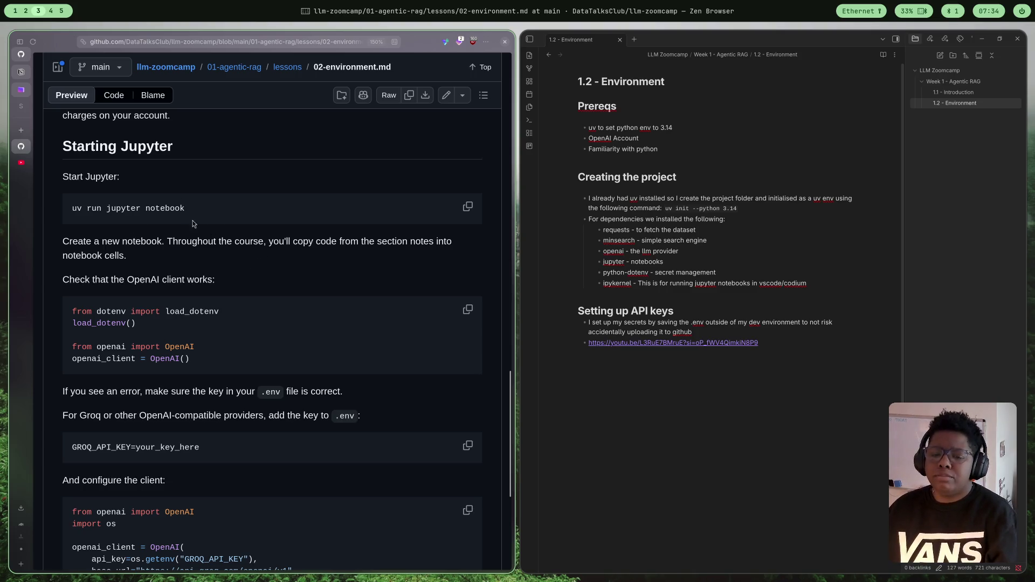
scroll(189, 215, down, 3)
scroll(288, 327, up, 3)
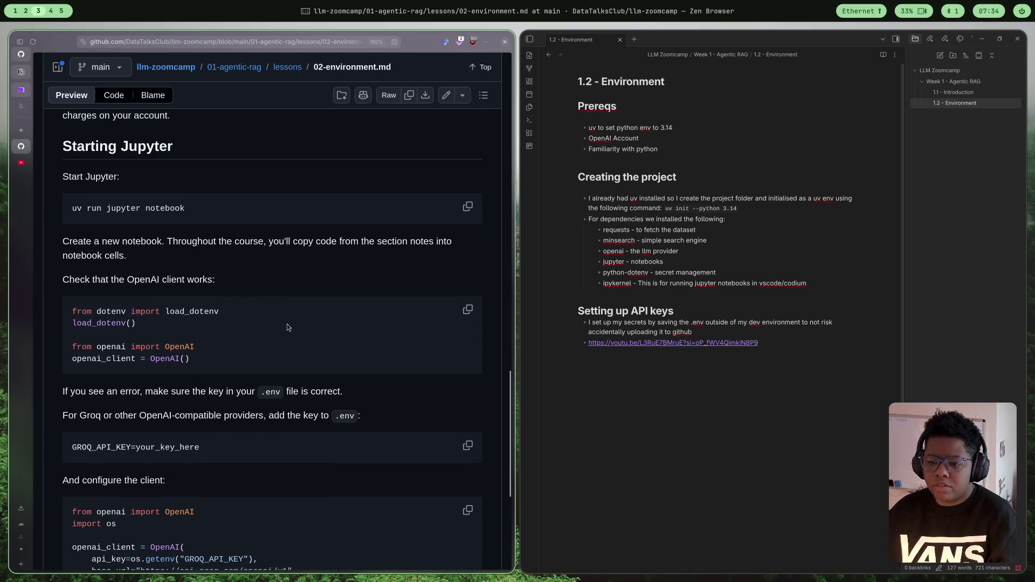
scroll(299, 330, down, 3)
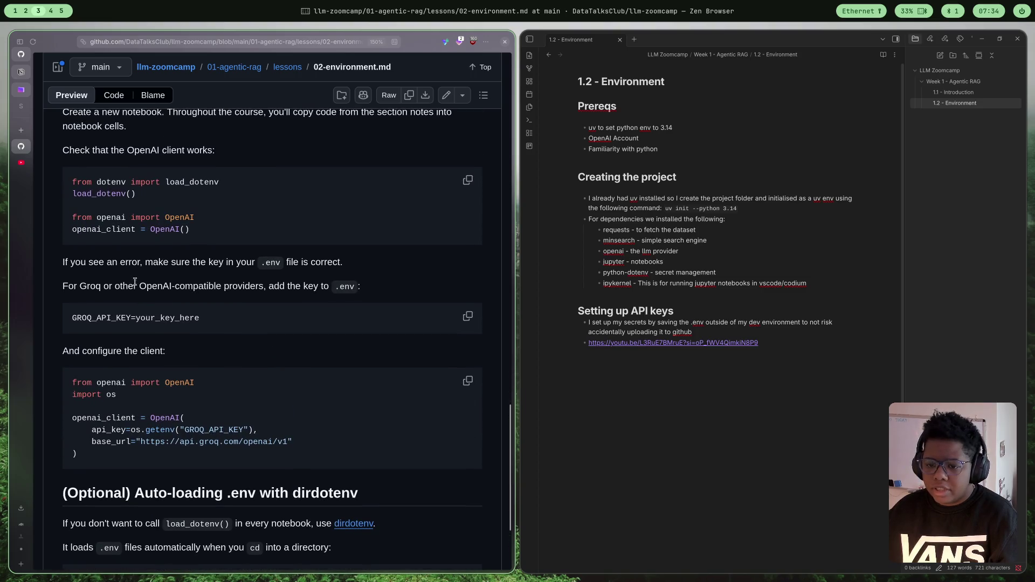
scroll(156, 263, down, 1)
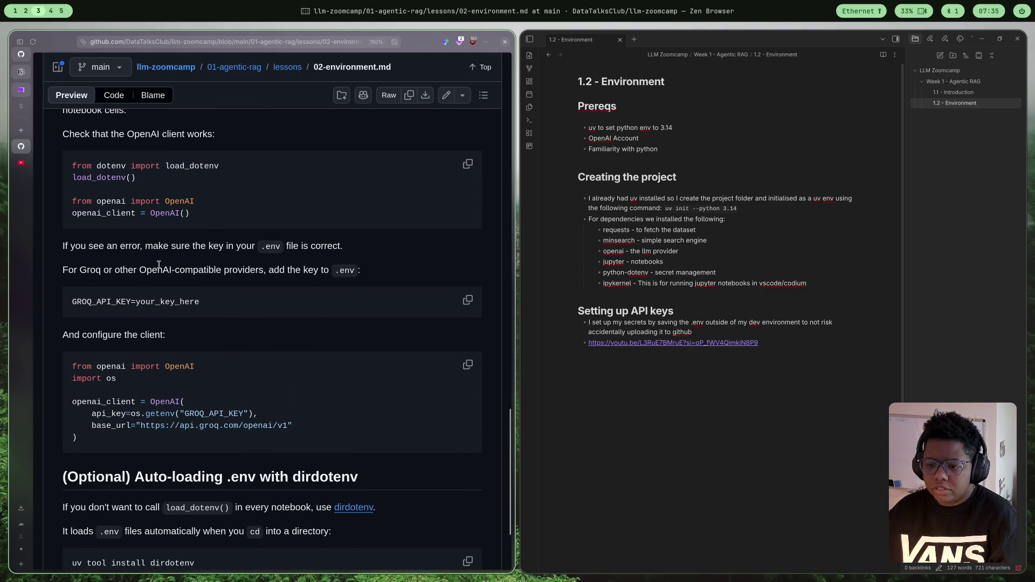
scroll(158, 271, down, 1)
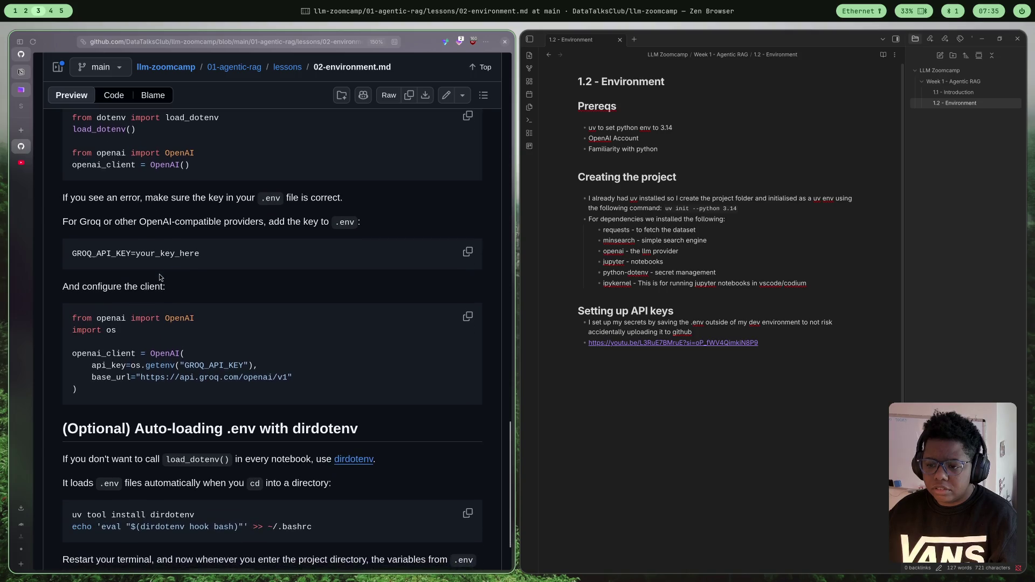
scroll(160, 280, down, 2)
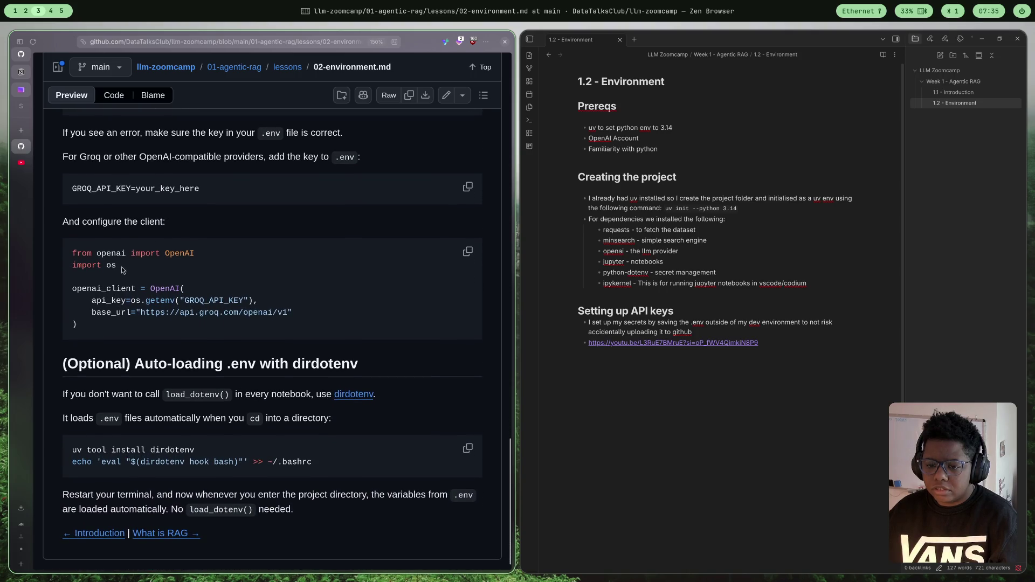
- Examine the Groq client configuration code, including its api_key and base_url lines
drag(93, 295, 331, 311)
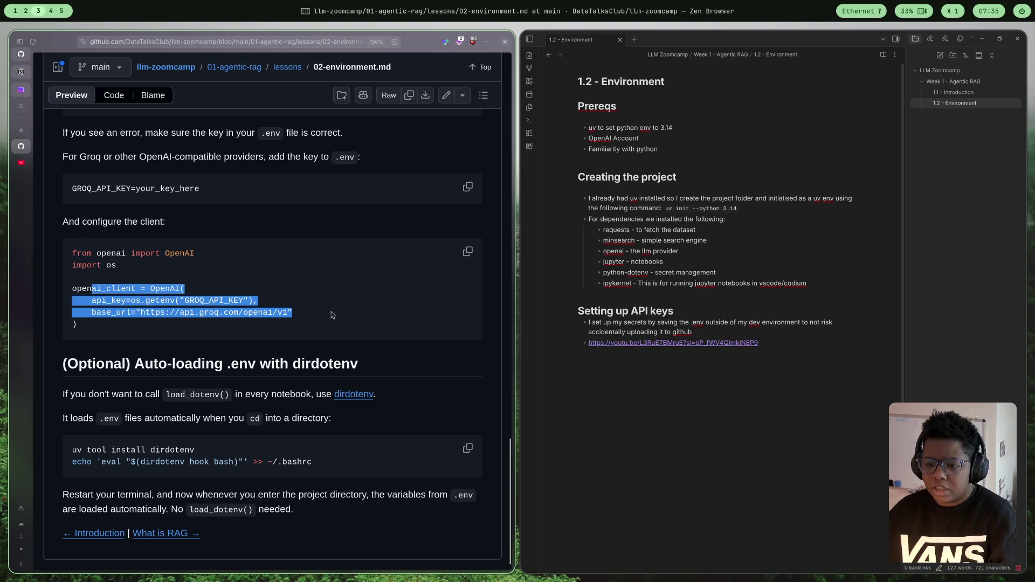
click(324, 317)
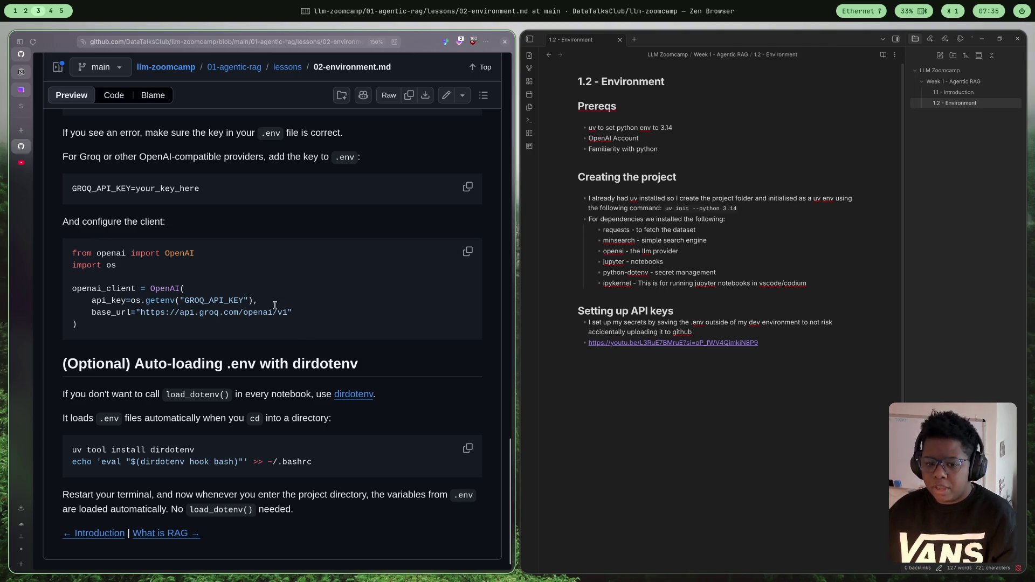
scroll(284, 327, down, 1)
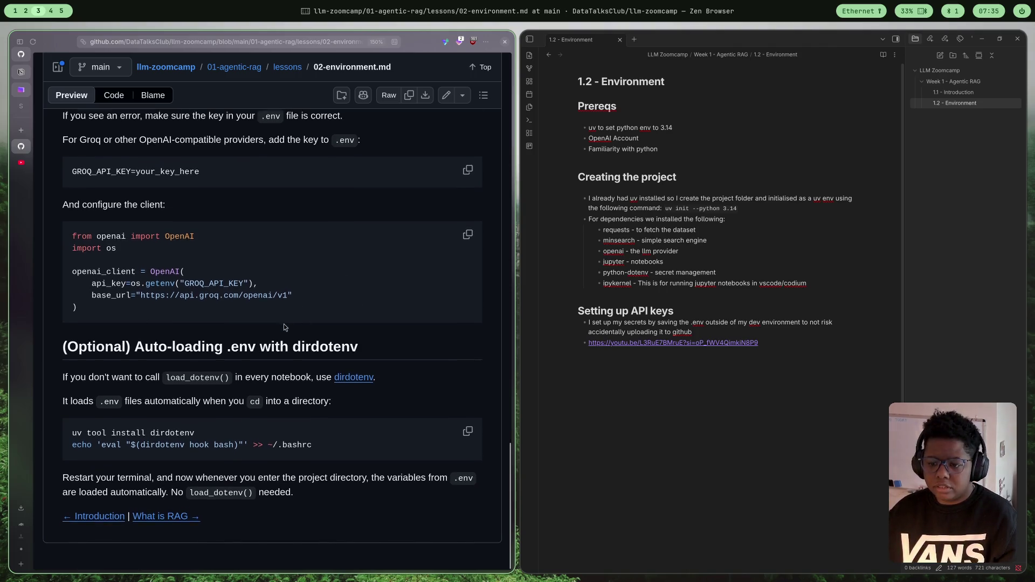
drag(87, 281, 317, 300)
click(375, 319)
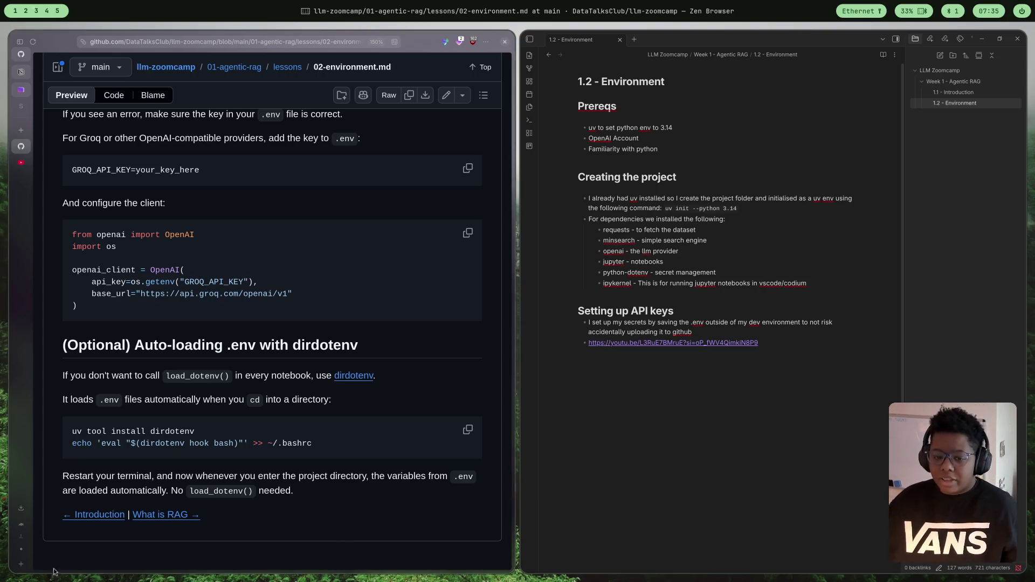
- Move to the 03-rag.md What is RAG page and start the 1.3 What is RAG video
click(194, 522)
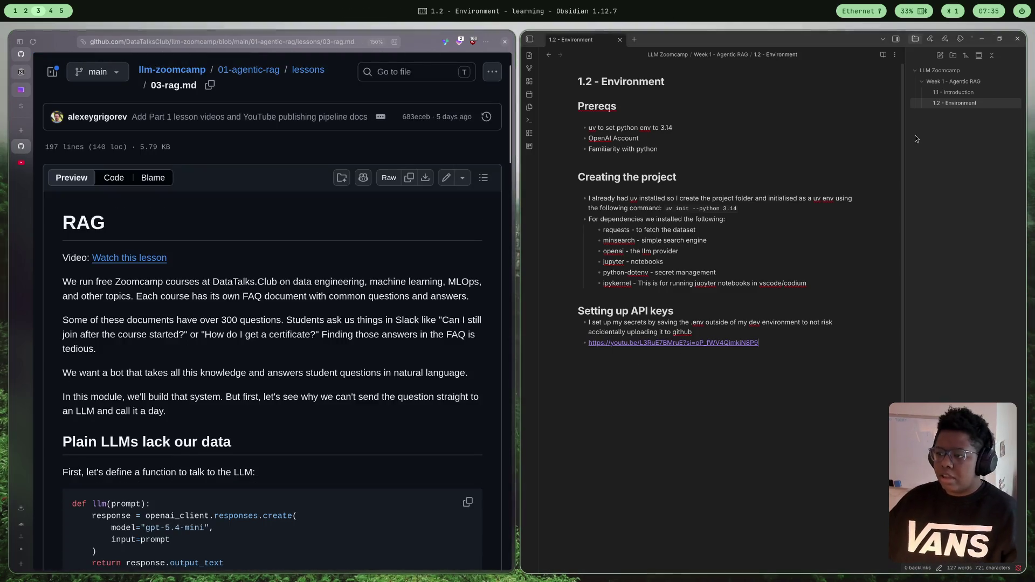
scroll(69, 191, down, 2)
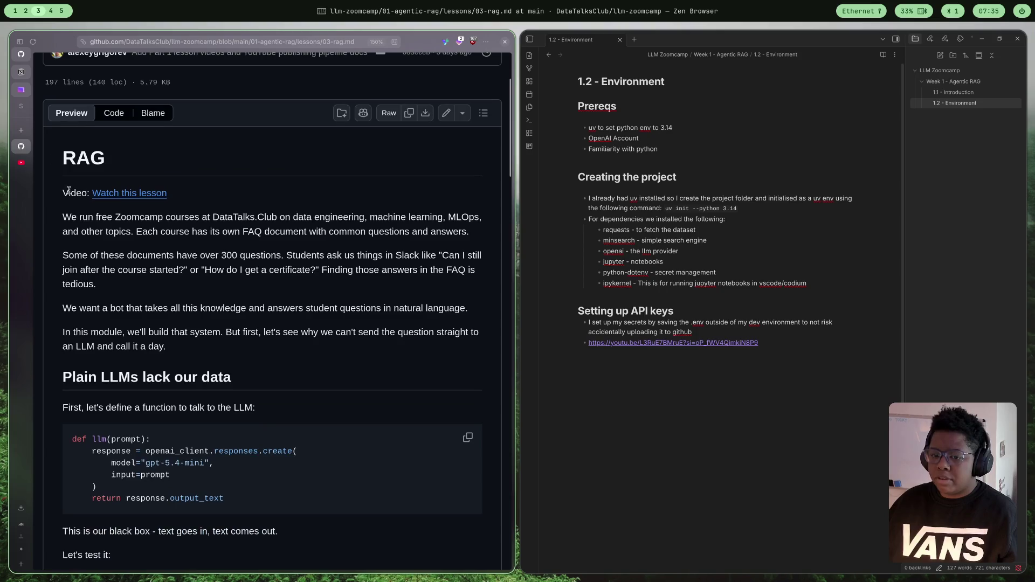
click(129, 193)
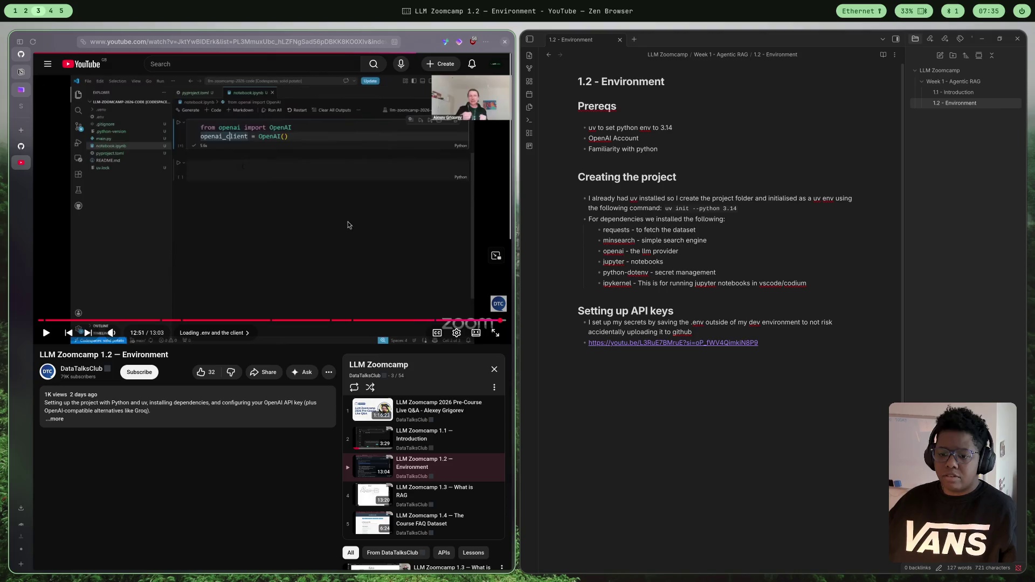
key(shift+n)
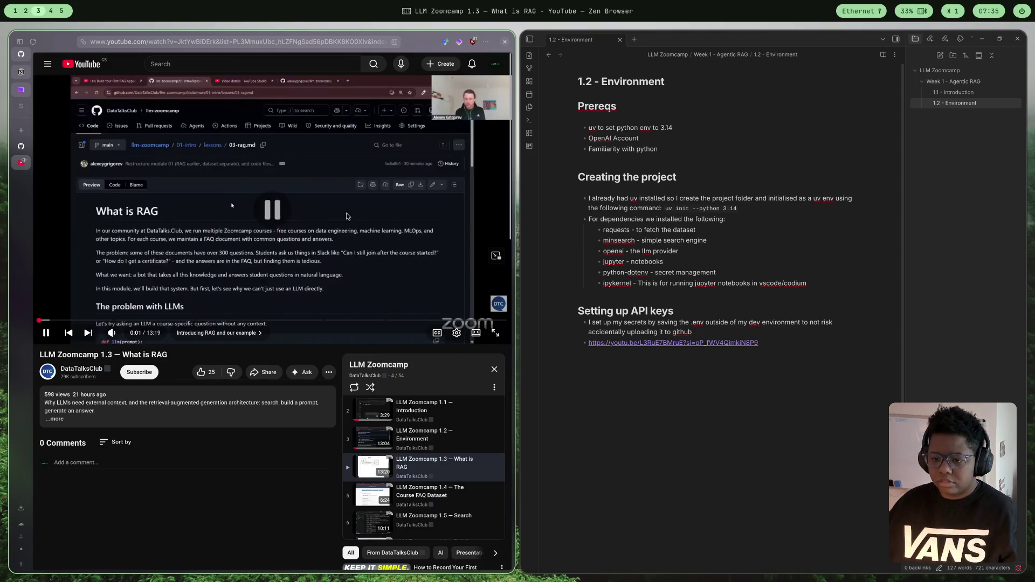
right_click(953, 122)
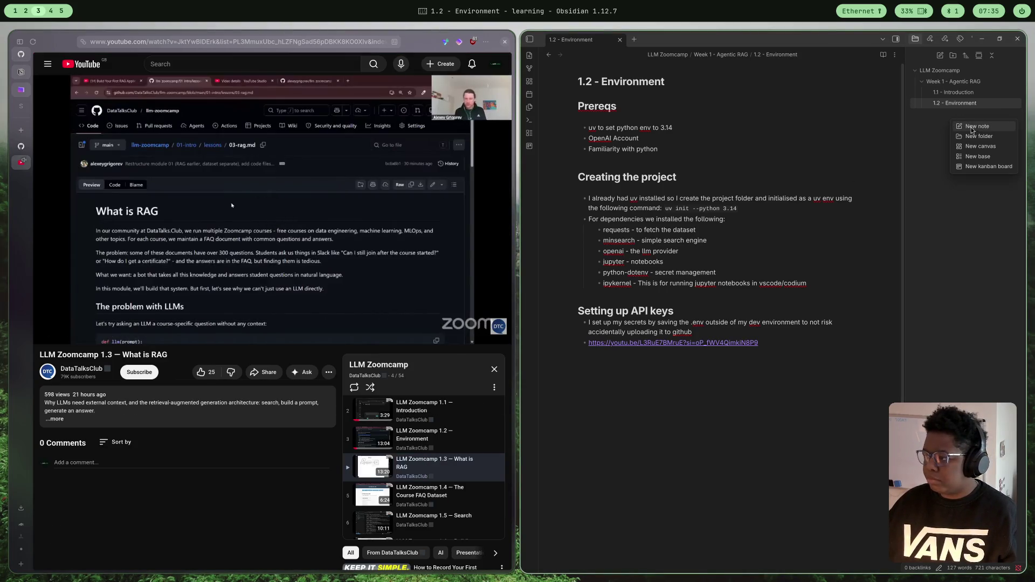
- Create a new note titled '1.3 - What is RAG' and resume the lesson video
click(970, 127)
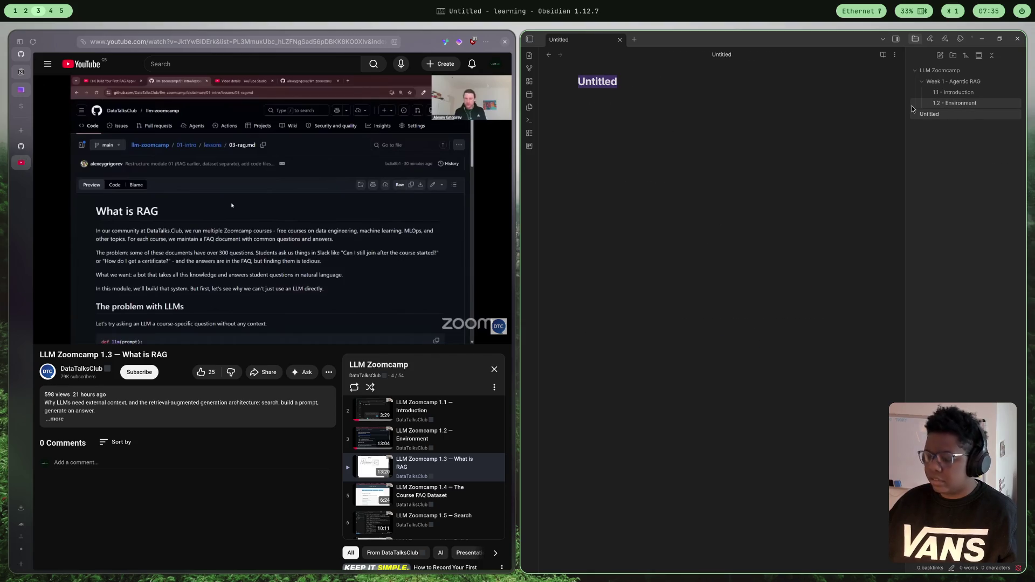
text(1.3)
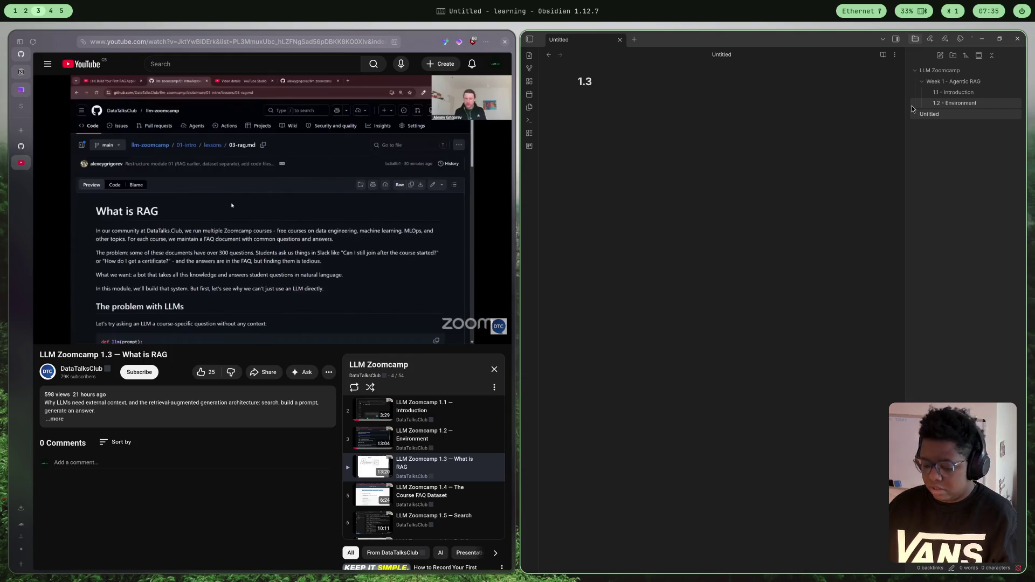
text( - What is)
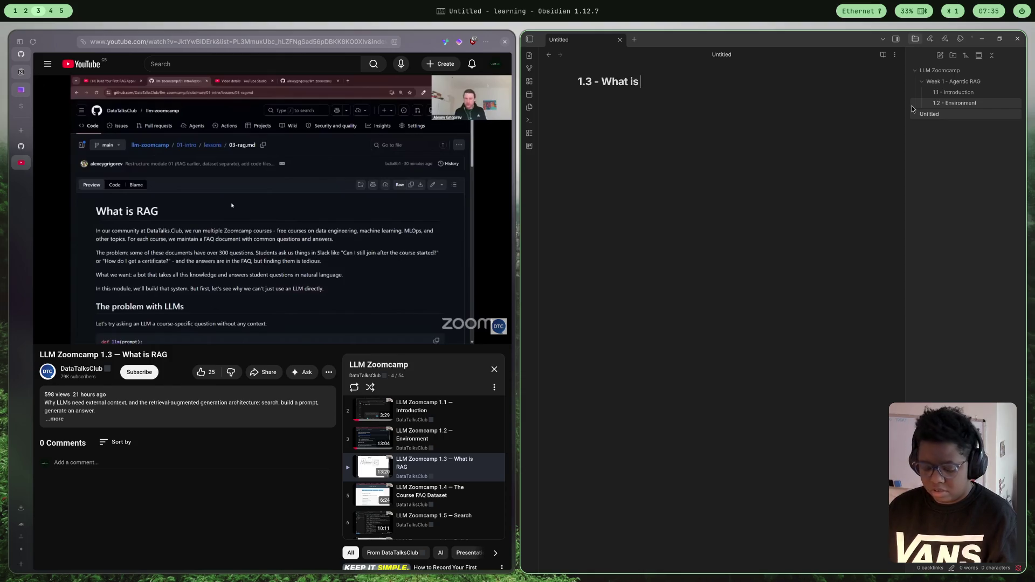
key(BackSpace)
key(BackSpace)
text(A)
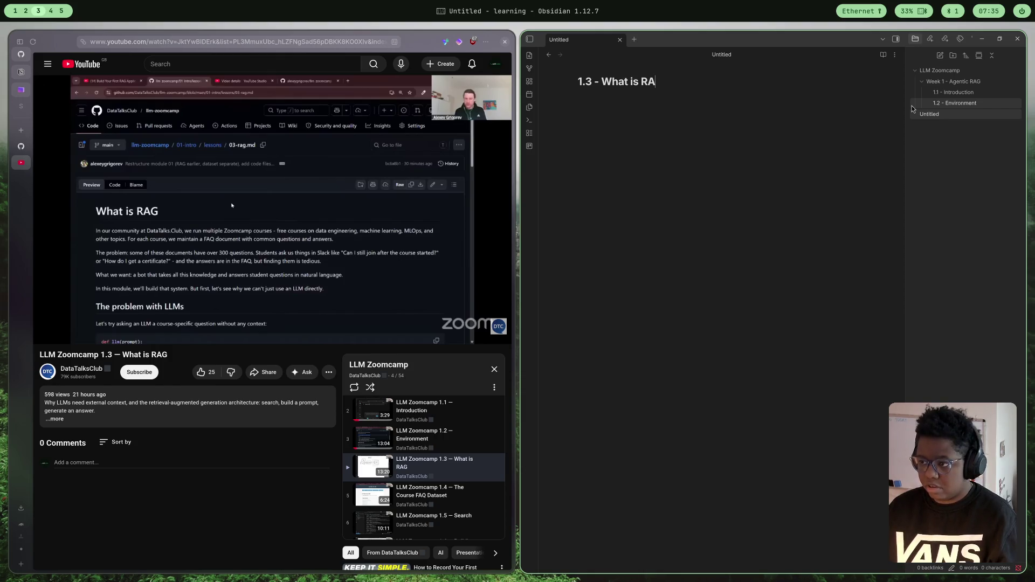
text(G)
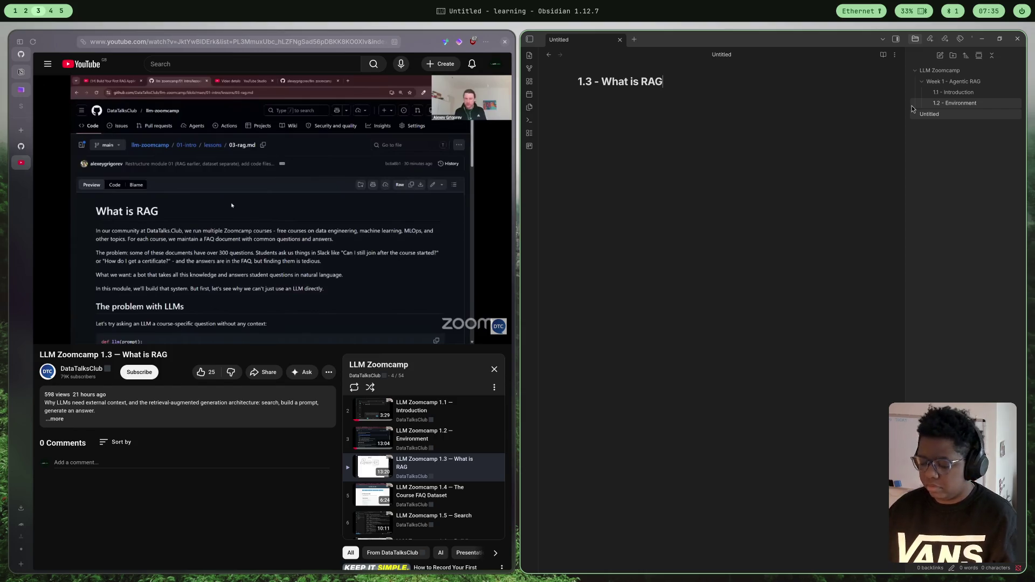
click(231, 221)
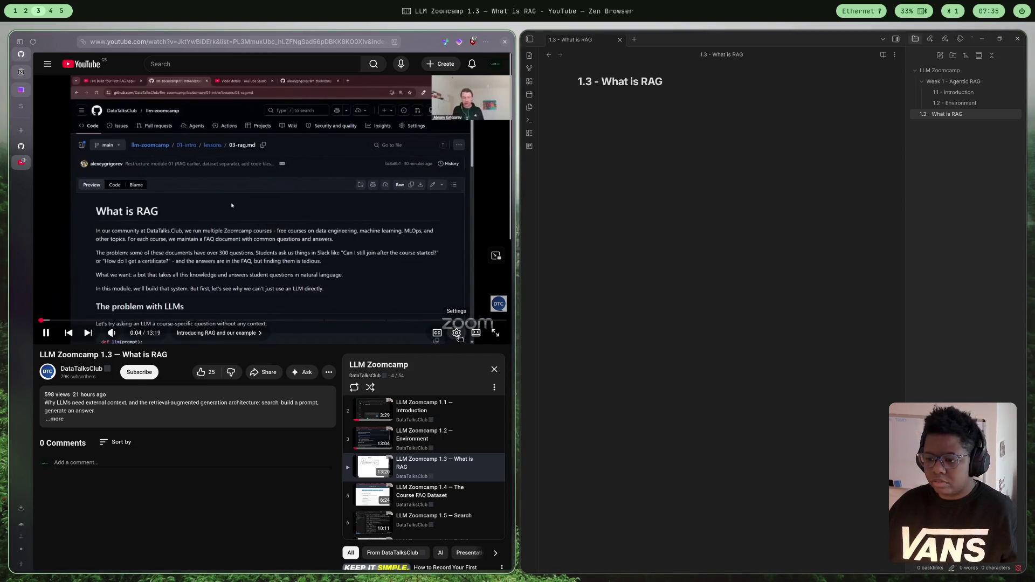
- Set the What is RAG video's playback speed to 1.25x
click(457, 334)
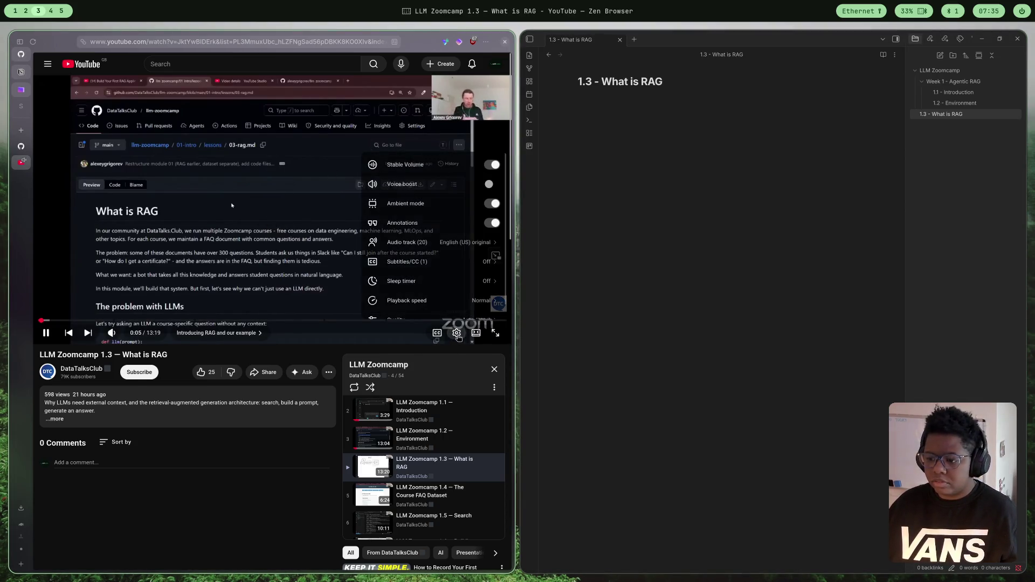
click(489, 303)
click(415, 298)
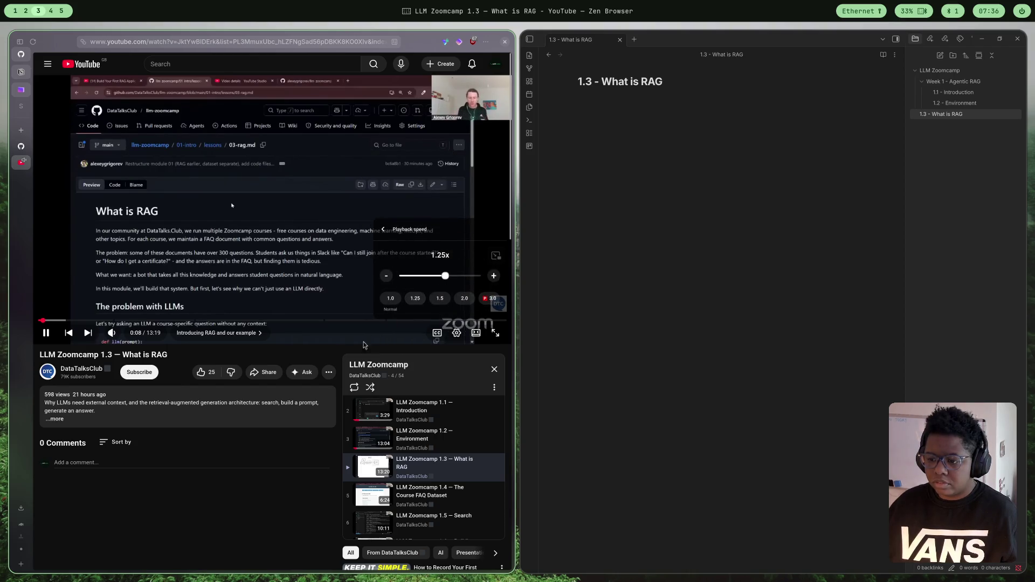
click(300, 356)
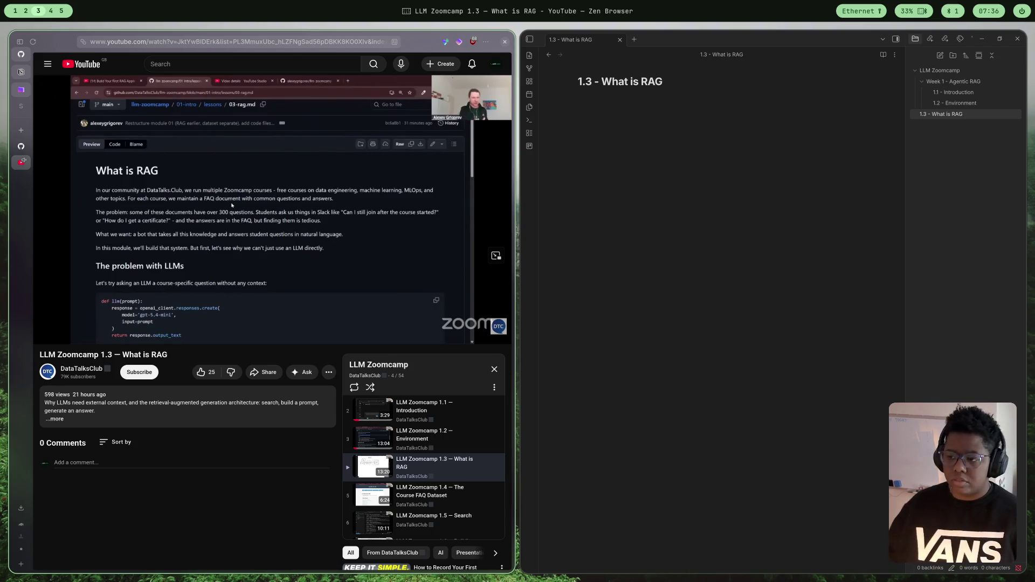
mouse_move(275, 275)
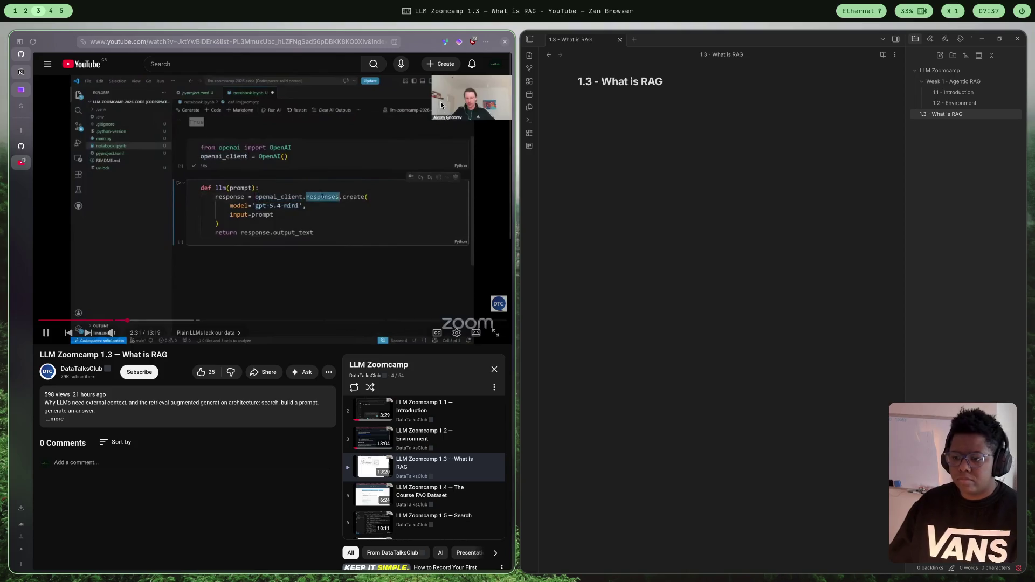
click(769, 176)
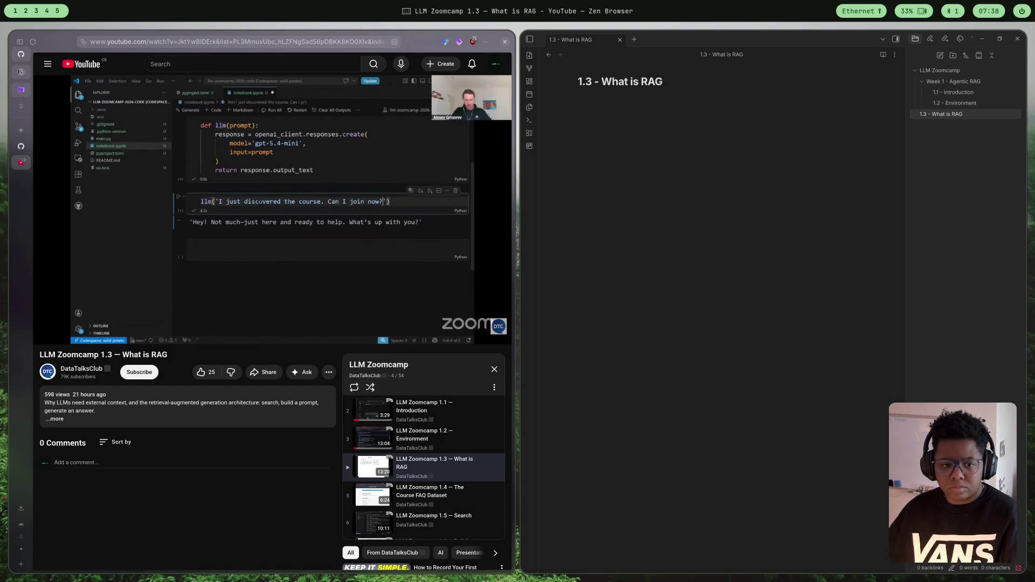
click(590, 274)
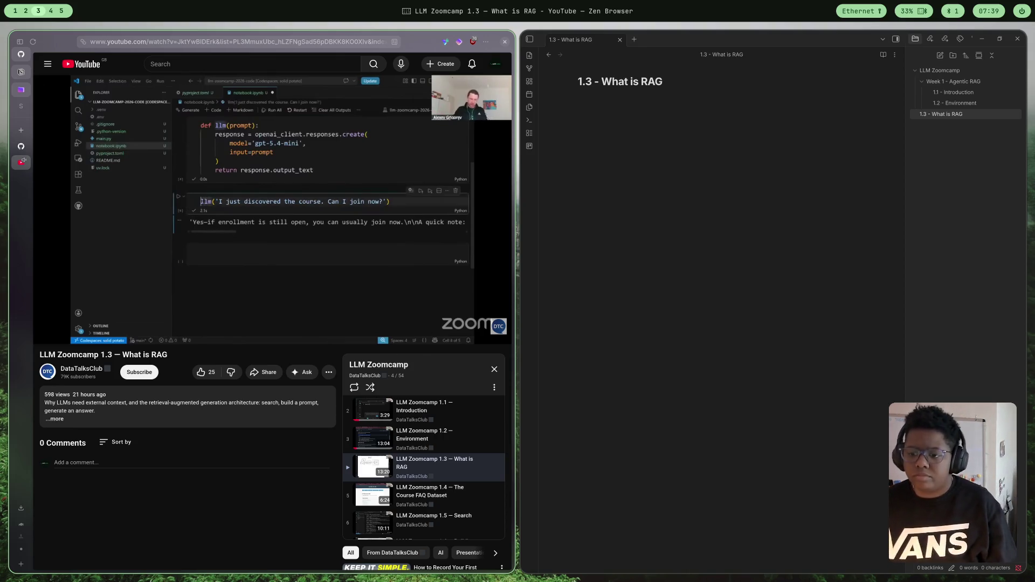
mouse_move(431, 149)
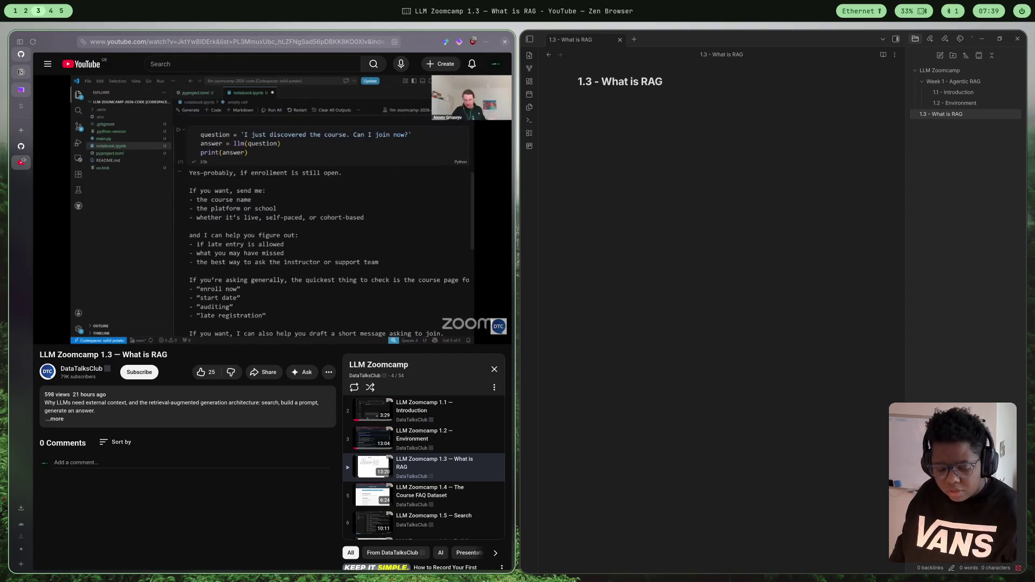
mouse_move(440, 206)
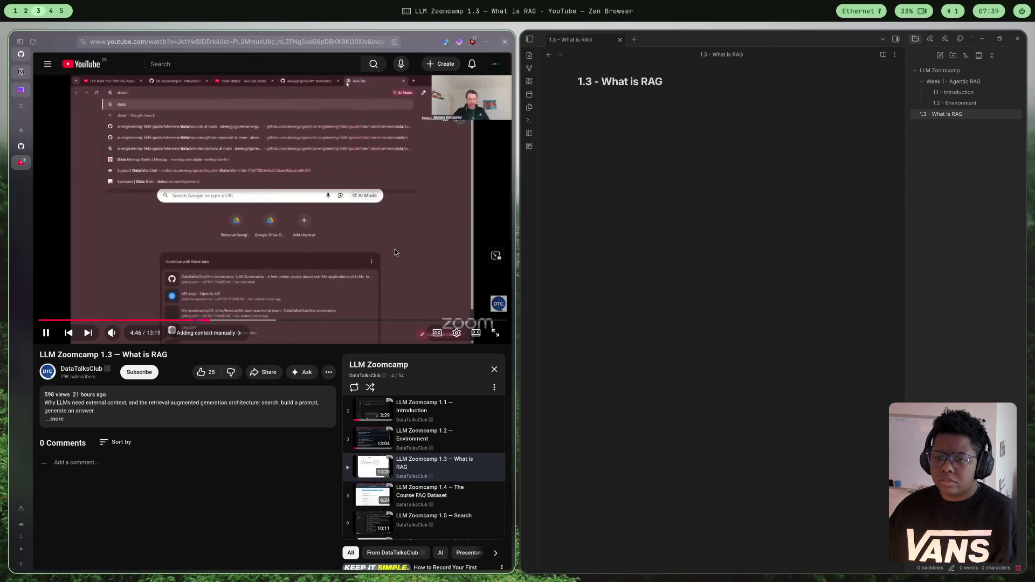
click(395, 249)
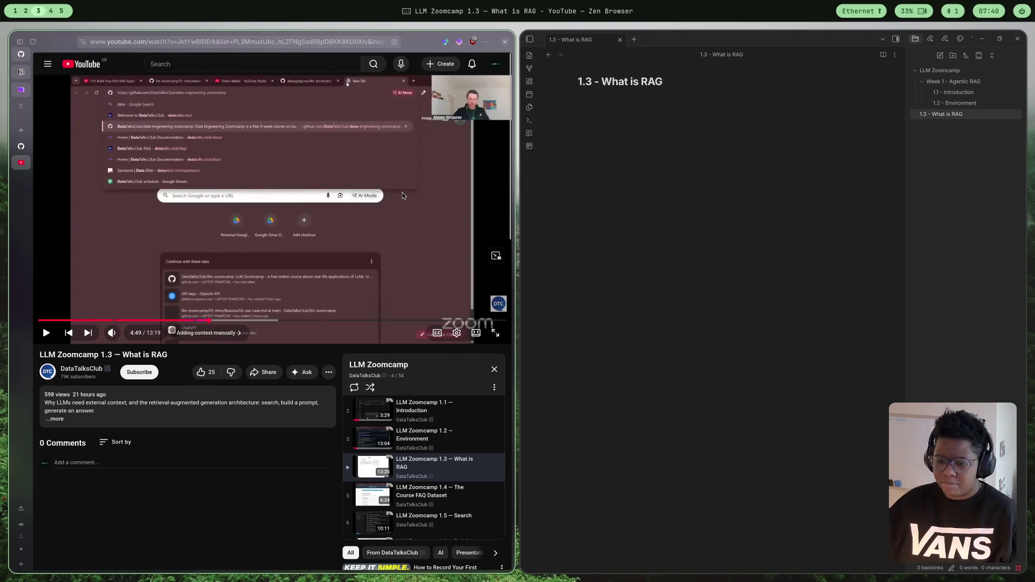
click(436, 182)
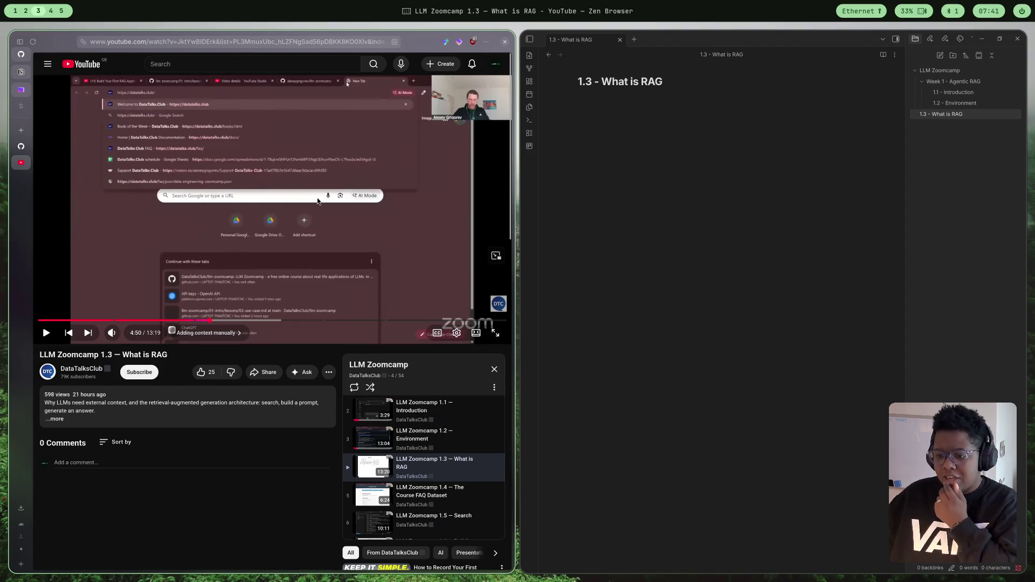
click(322, 183)
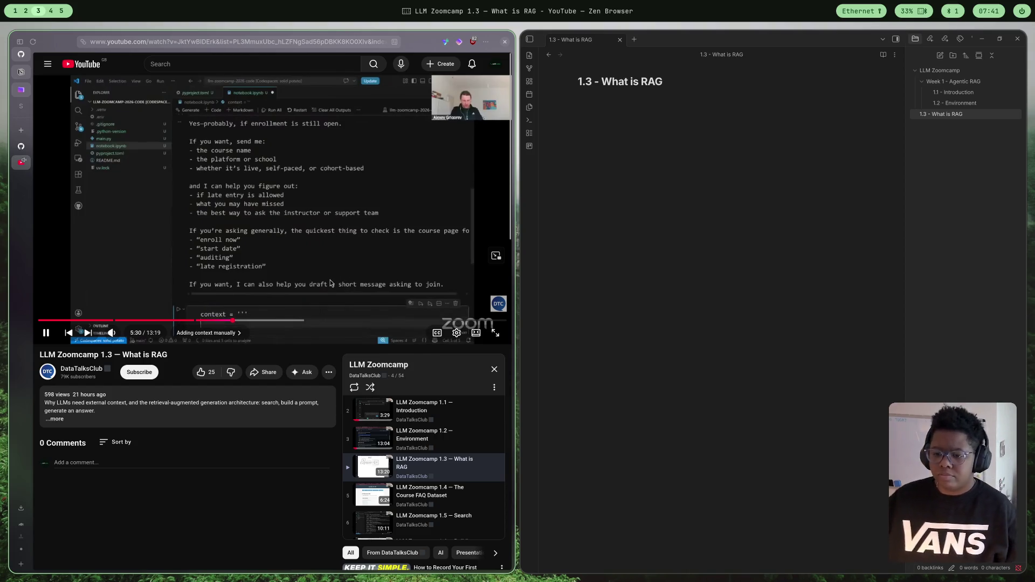
scroll(363, 488, down, 1)
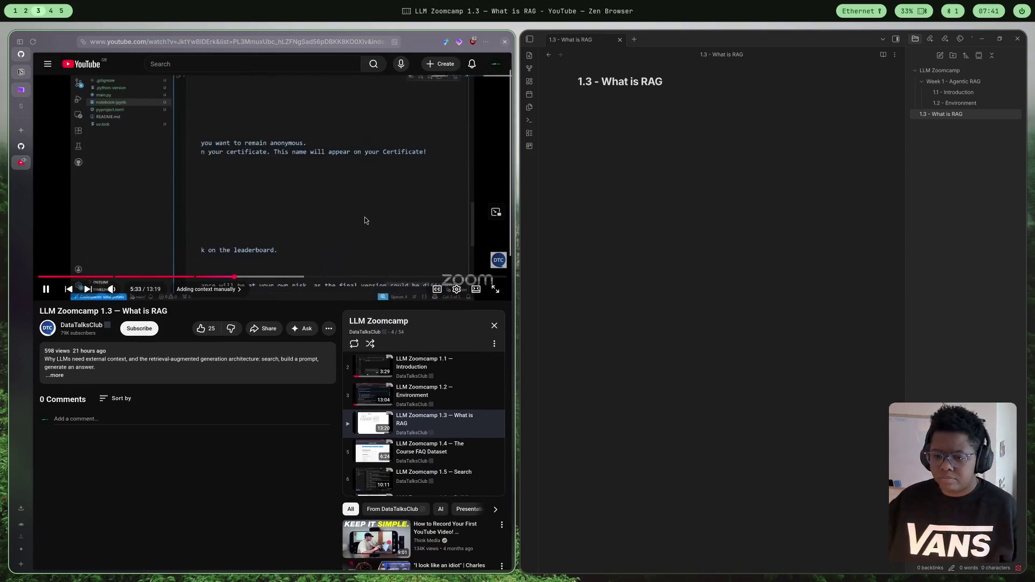
scroll(363, 488, up, 2)
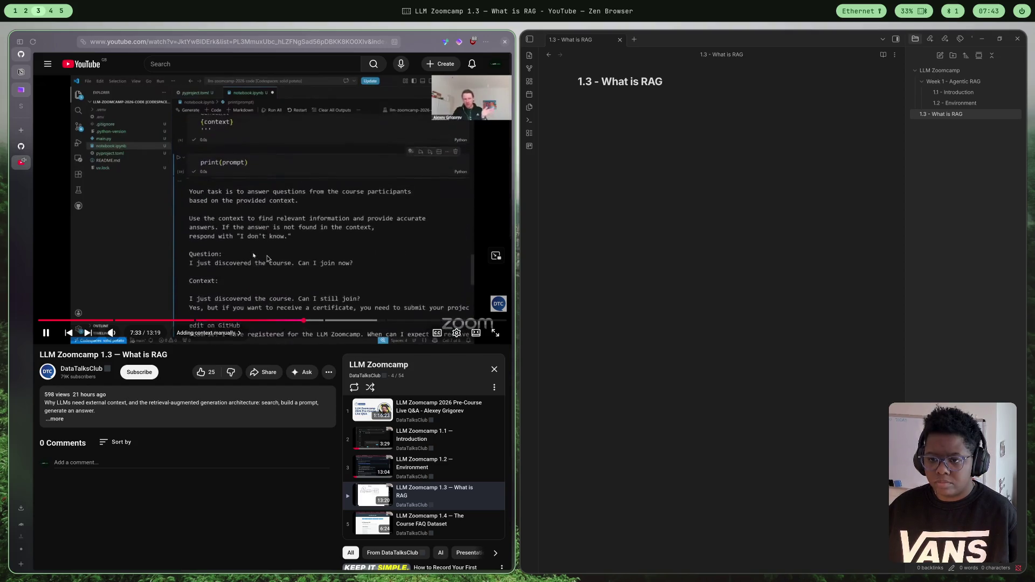
key(ctrl+shift+Tab)
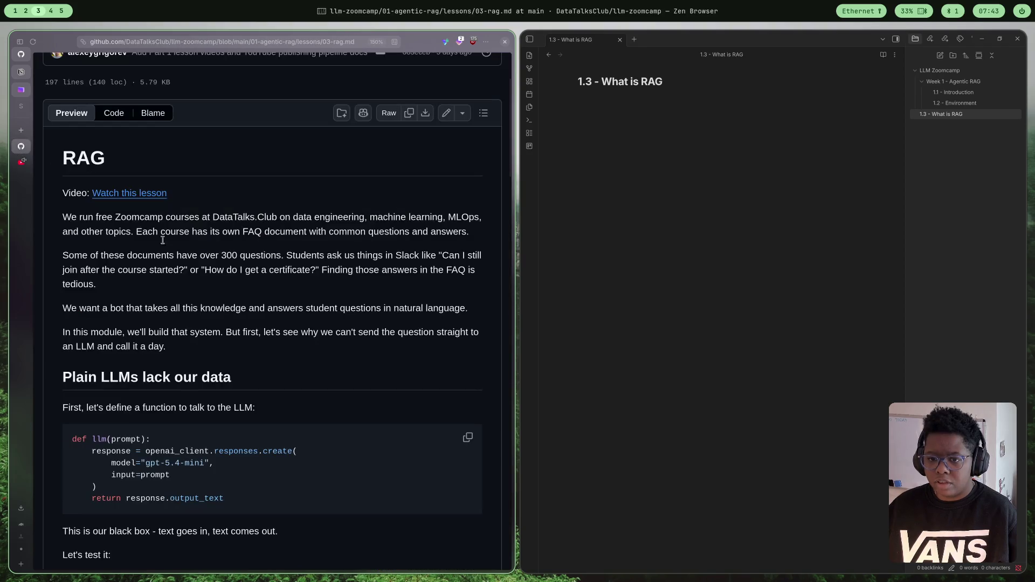
- Open the llm-zoomcamp repository's main page on GitHub, then return to the What is RAG video
scroll(209, 226, up, 3)
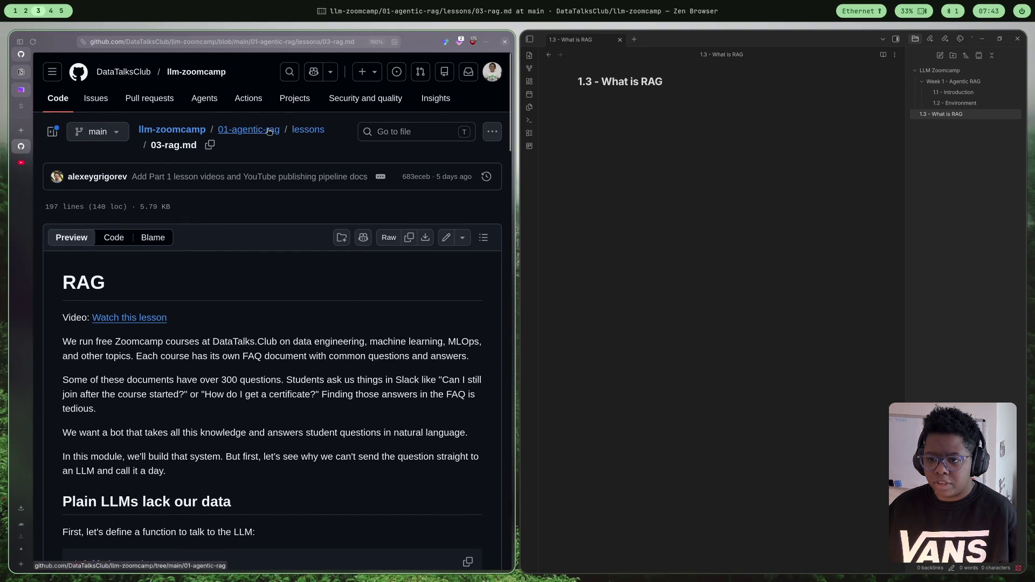
click(183, 130)
key(ctrl+l)
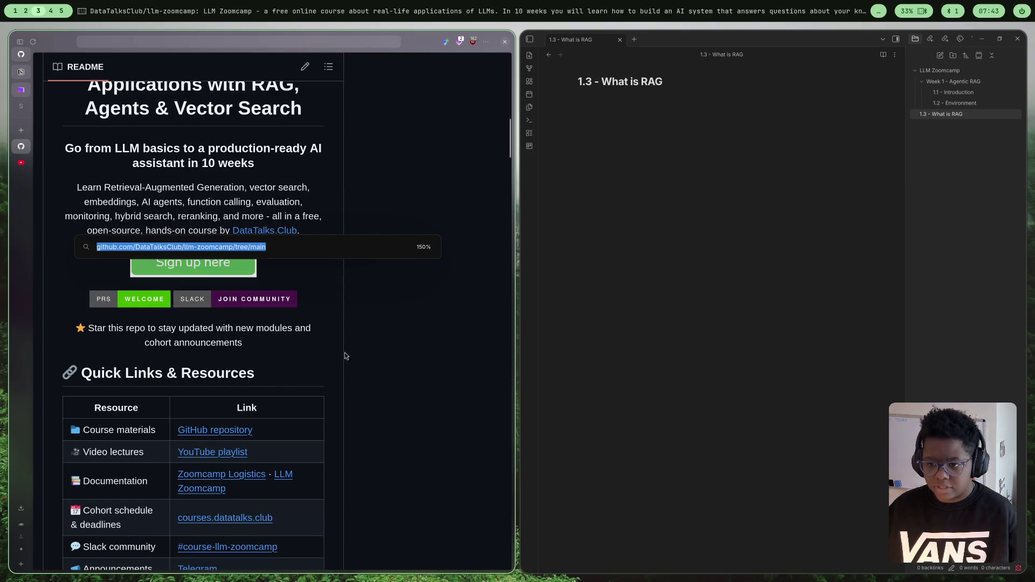
click(21, 162)
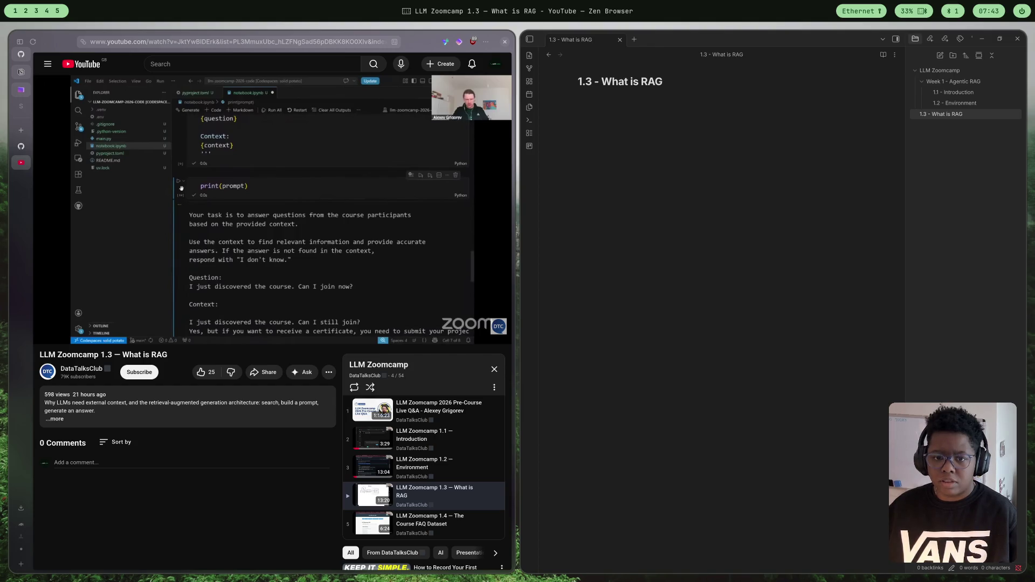
- Play the What is RAG lesson, pause it at 8:04, then resume playback
click(331, 246)
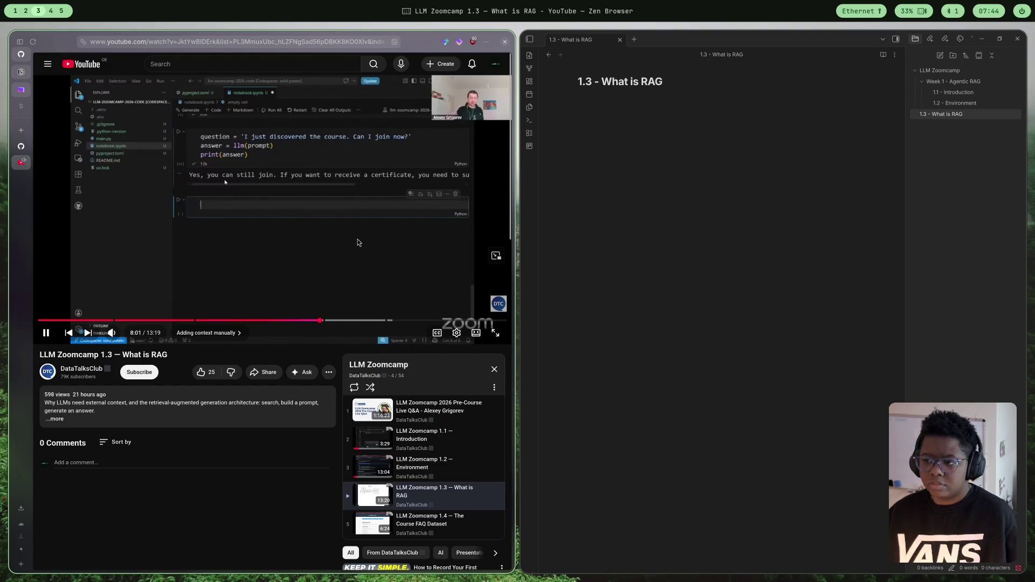
click(355, 258)
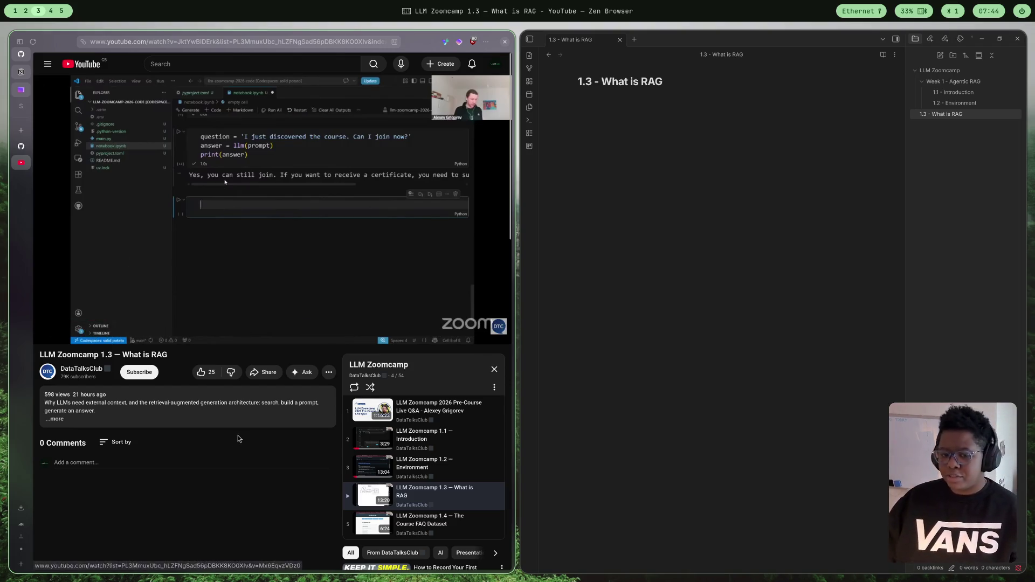
click(301, 258)
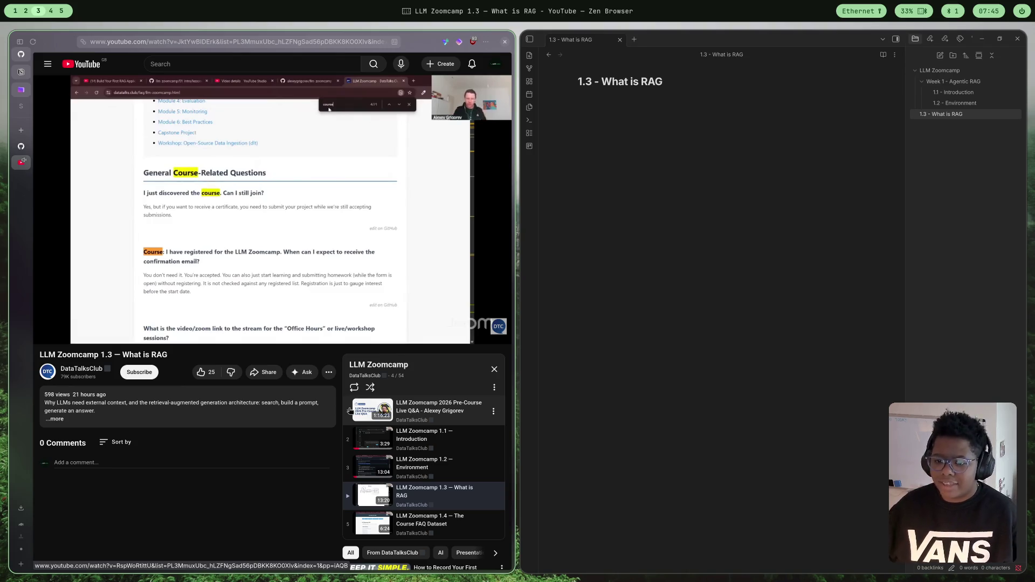
mouse_move(477, 292)
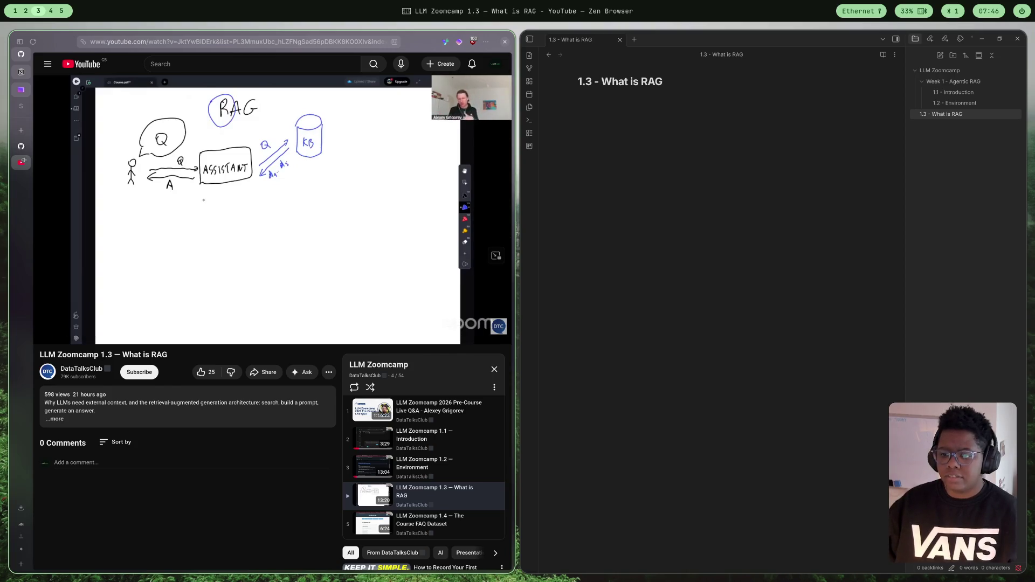
- Play the lesson on from 10:49 and pause at 13:06 on the rag(question) function code
click(442, 292)
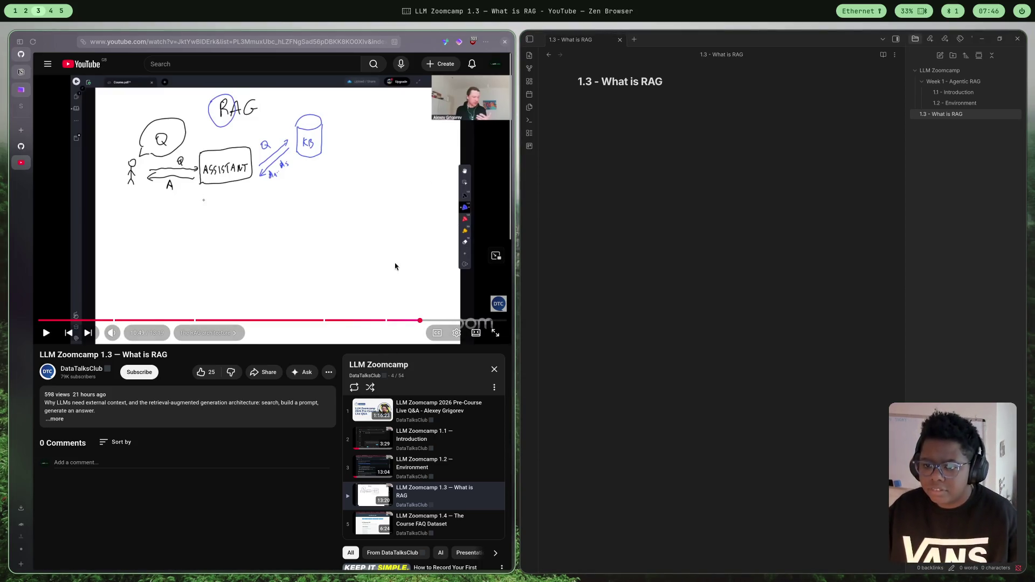
click(380, 217)
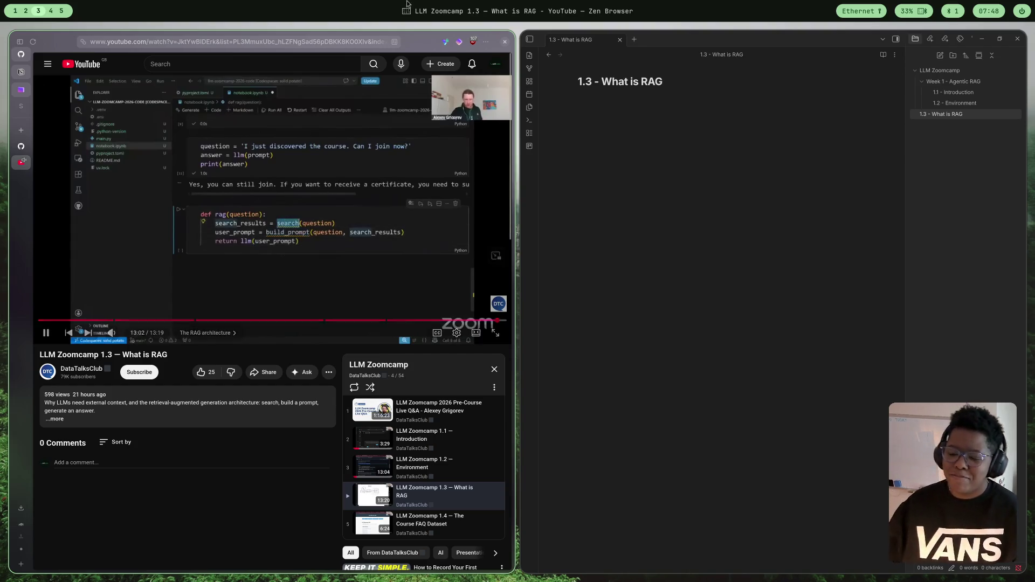
click(445, 284)
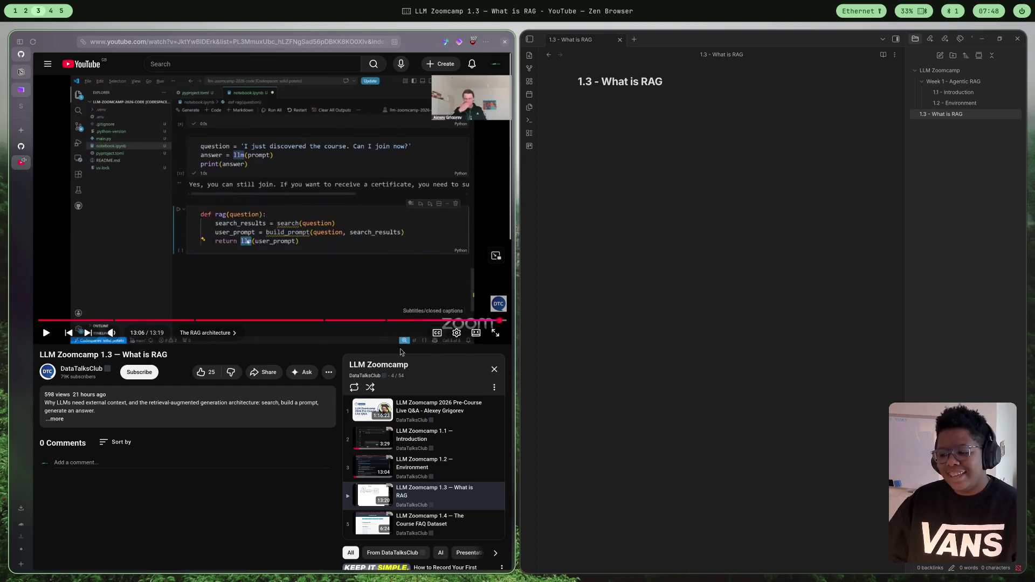
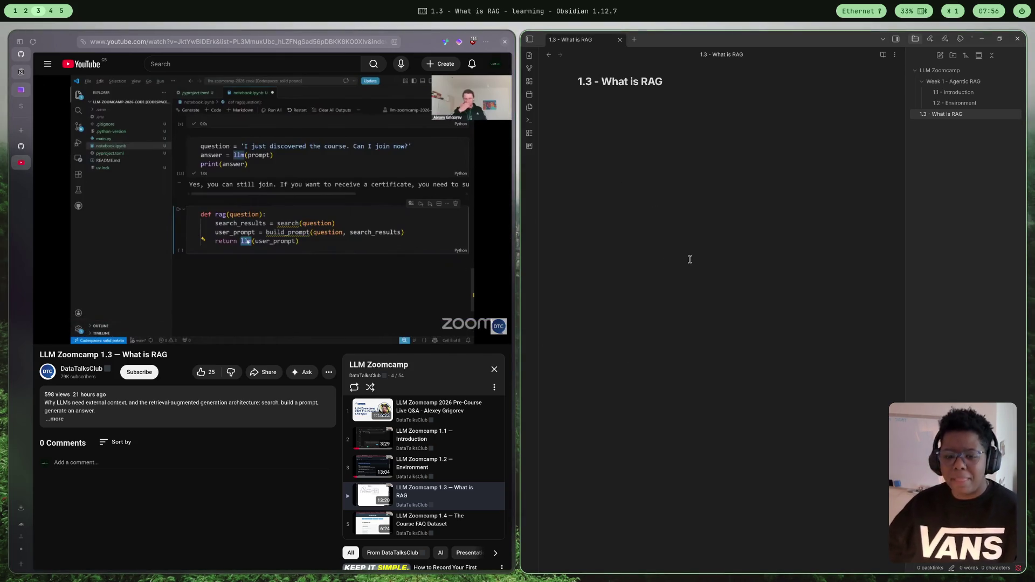
- Load the 01-agentic-rag 03-rag.md lesson in the llm-zoomcamp GitHub tab and reload it
click(23, 147)
scroll(274, 253, up, 3)
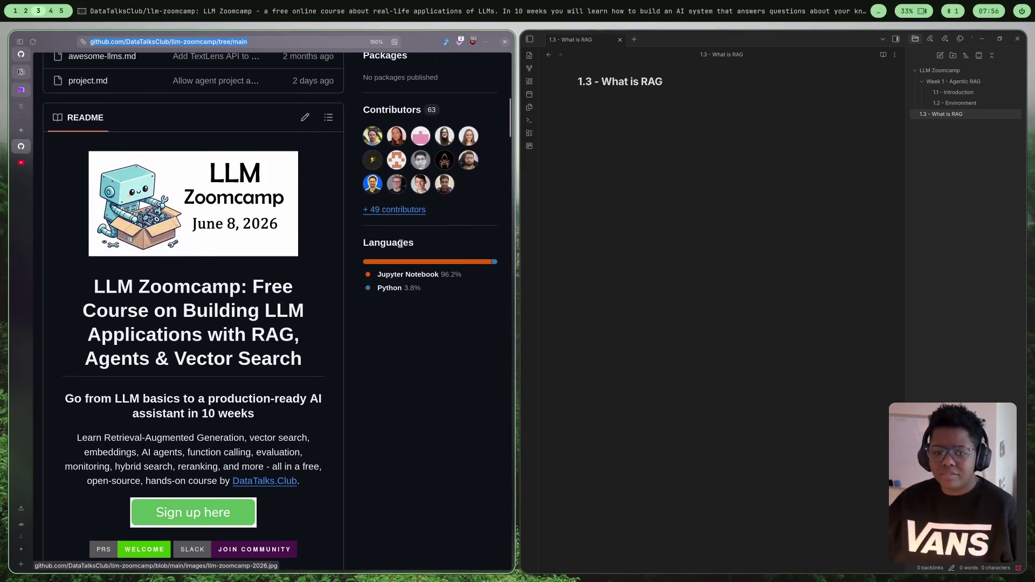
text(github.com/DataTalksClub/llm-zoomcamp/blob/main/01-agentic-rag/lessons/03-rag.md)
key(Return)
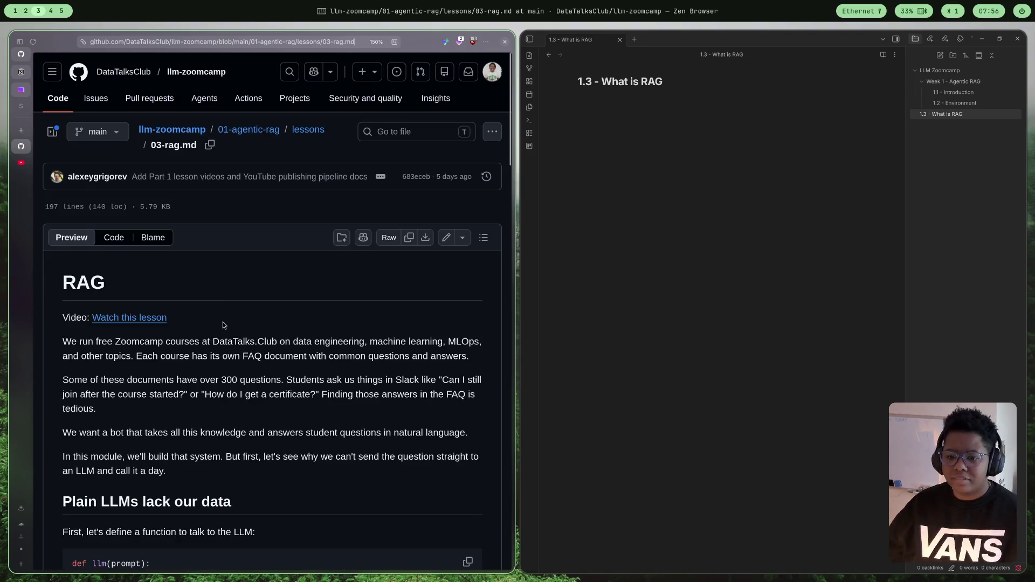
scroll(276, 276, down, 5)
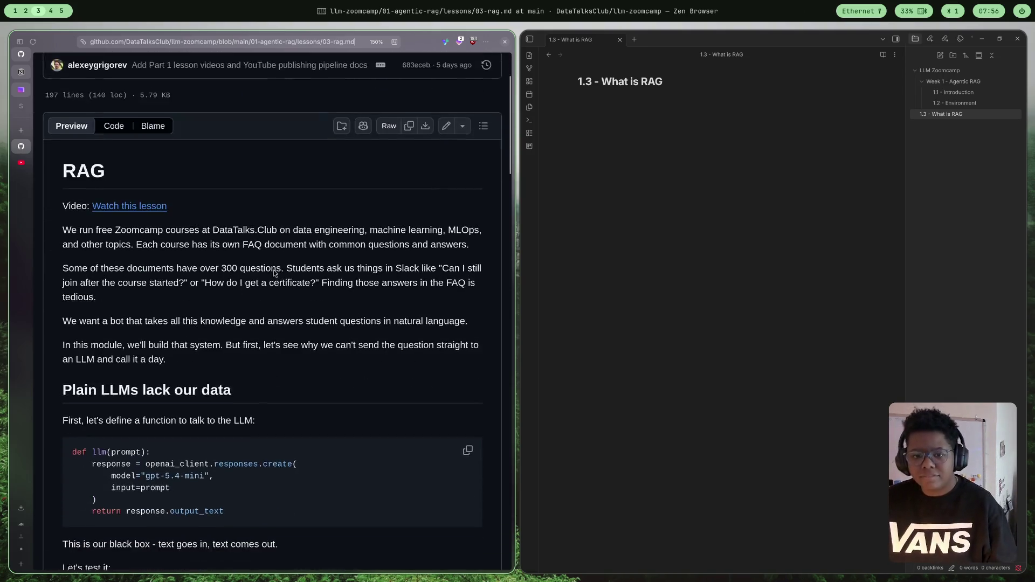
scroll(332, 241, down, 8)
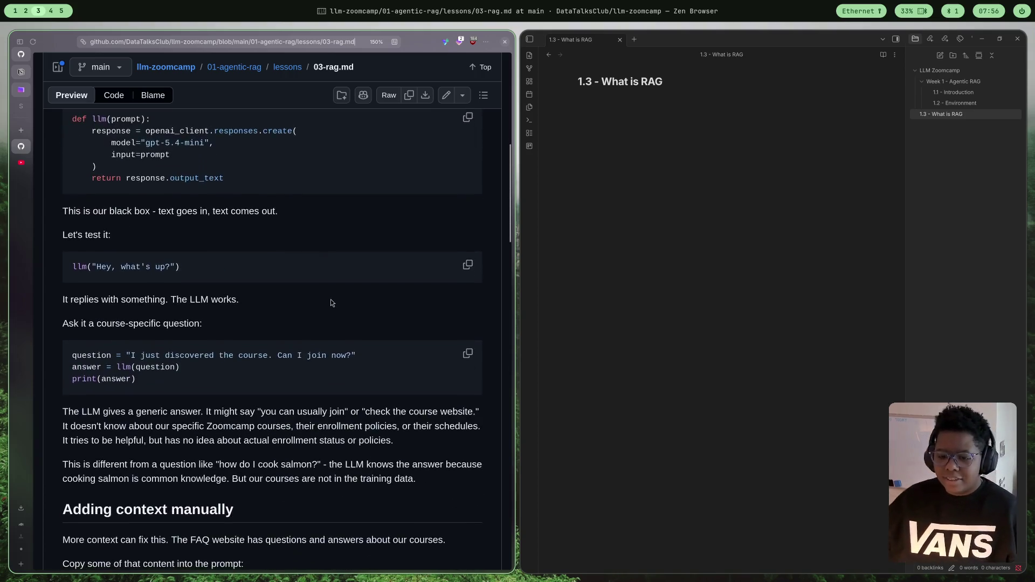
key(ctrl+r)
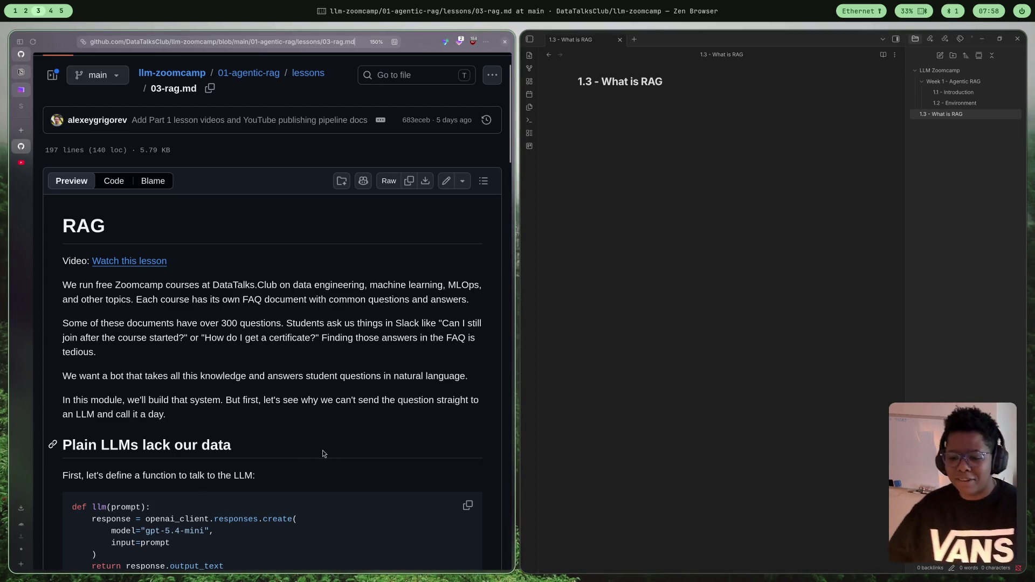
scroll(323, 431, down, 5)
scroll(377, 377, up, 4)
scroll(458, 415, down, 2)
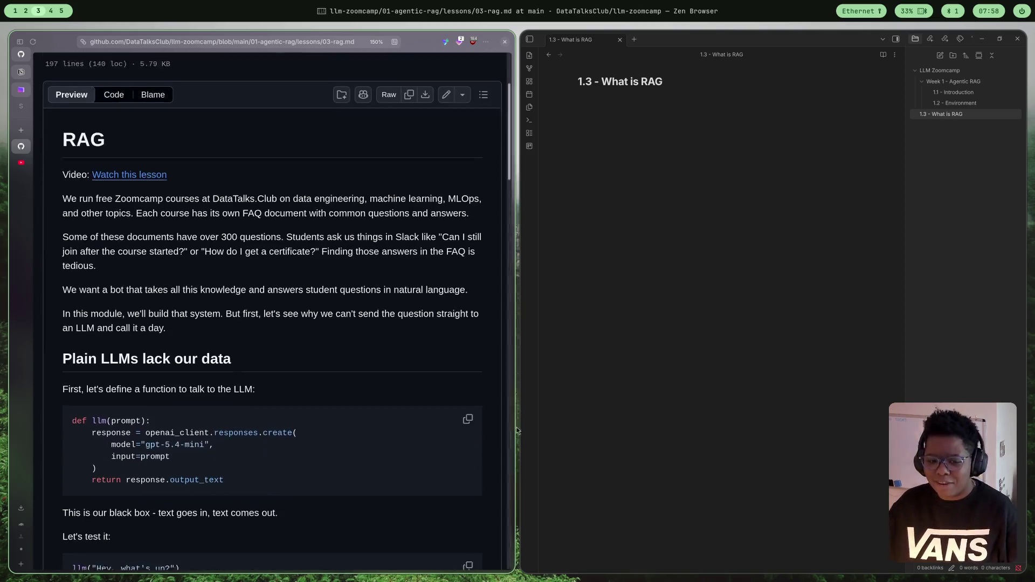
scroll(468, 366, up, 1)
scroll(429, 281, down, 3)
scroll(429, 281, up, 4)
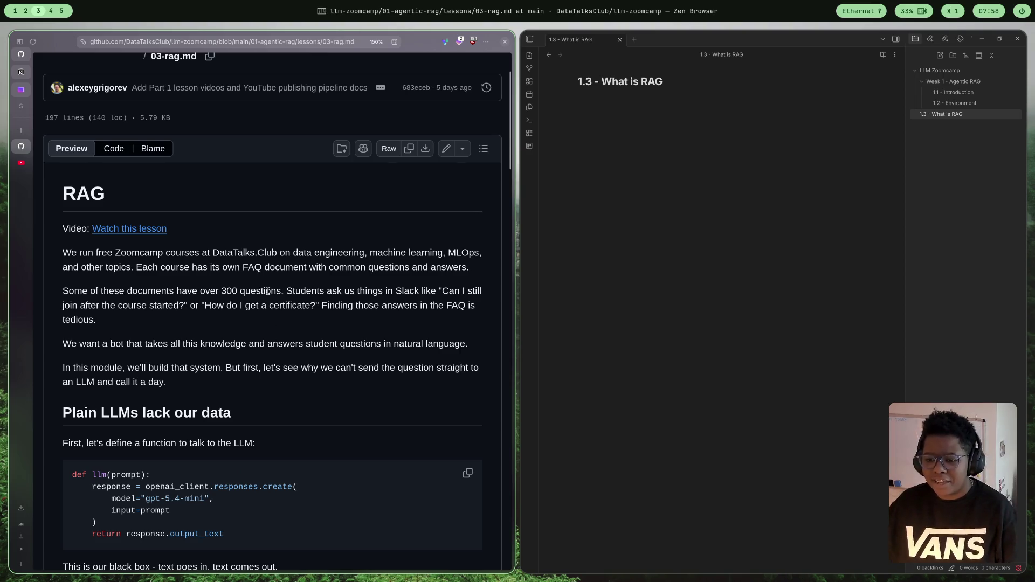
scroll(267, 292, down, 8)
scroll(352, 282, up, 6)
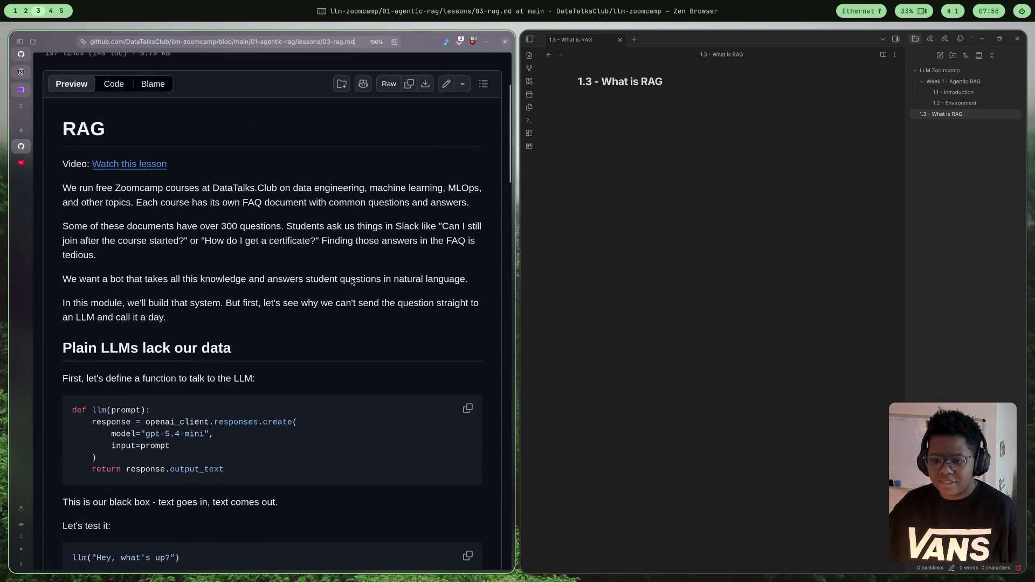
drag(71, 189, 212, 186)
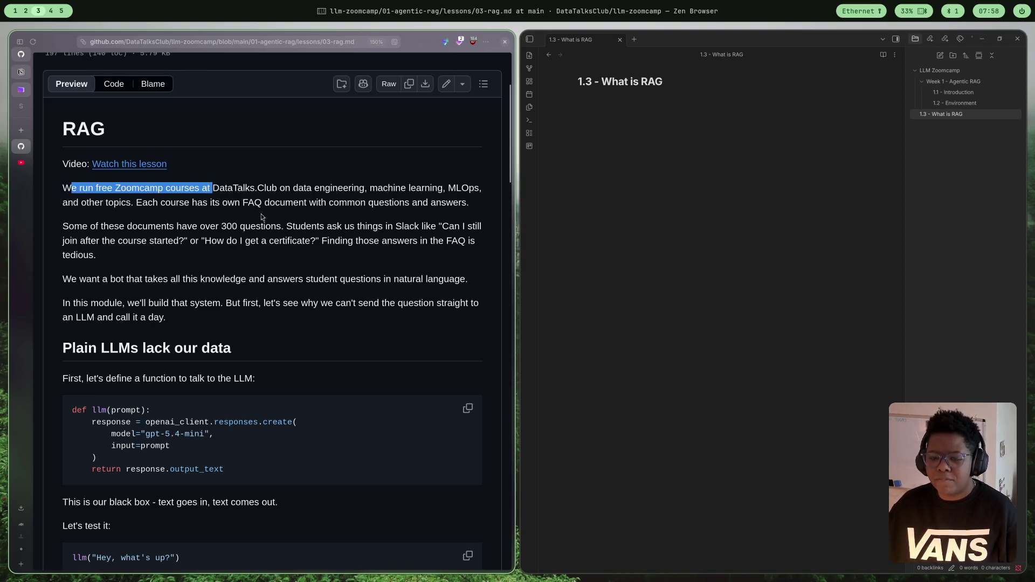
scroll(252, 221, up, 3)
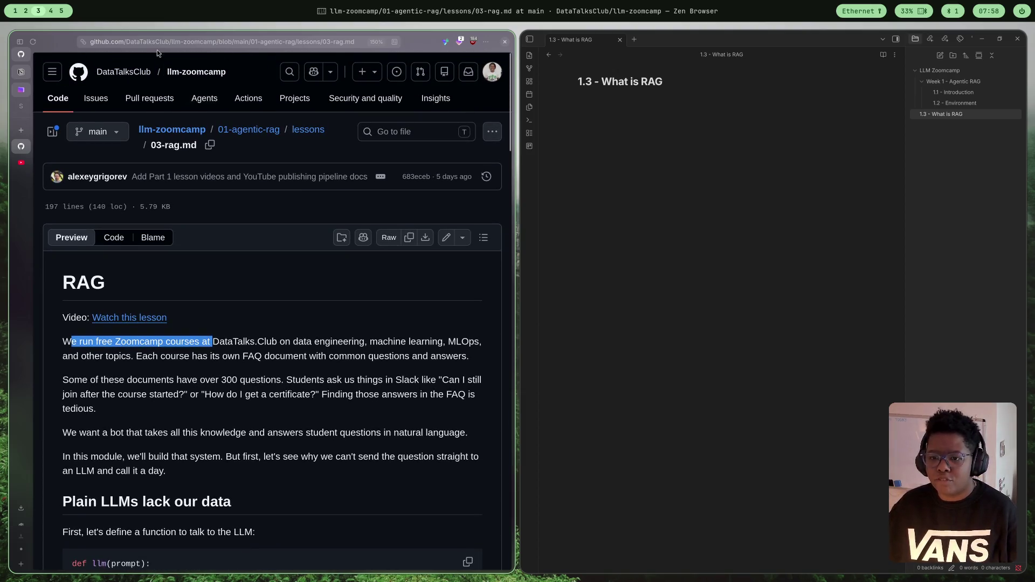
scroll(293, 360, down, 2)
scroll(293, 360, down, 2)
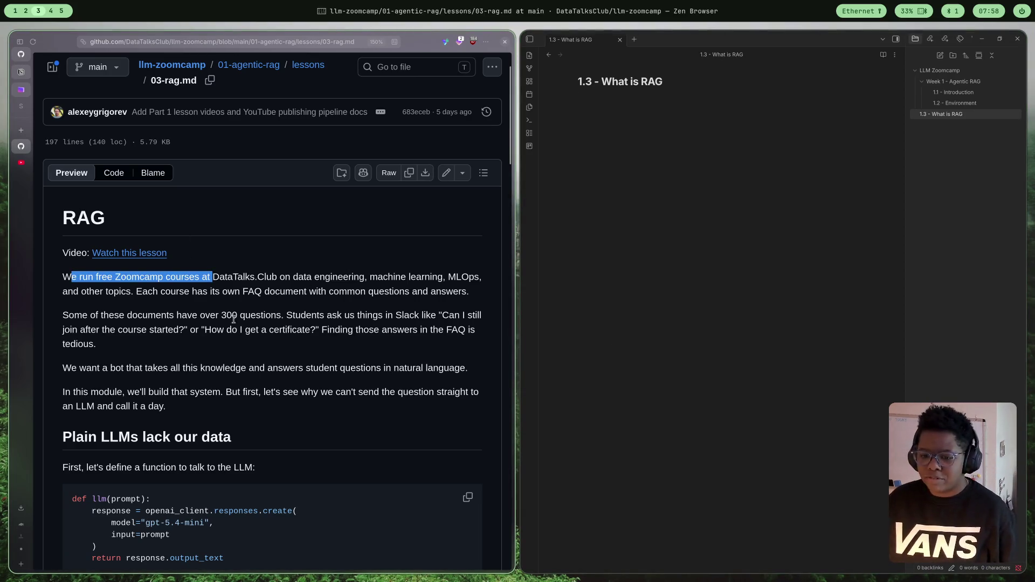
click(263, 317)
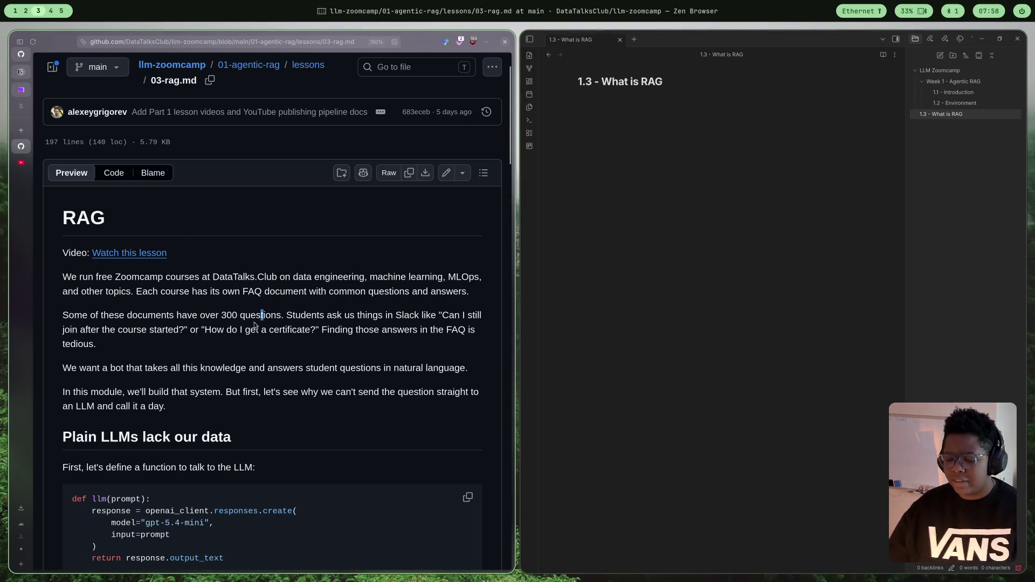
scroll(411, 358, up, 3)
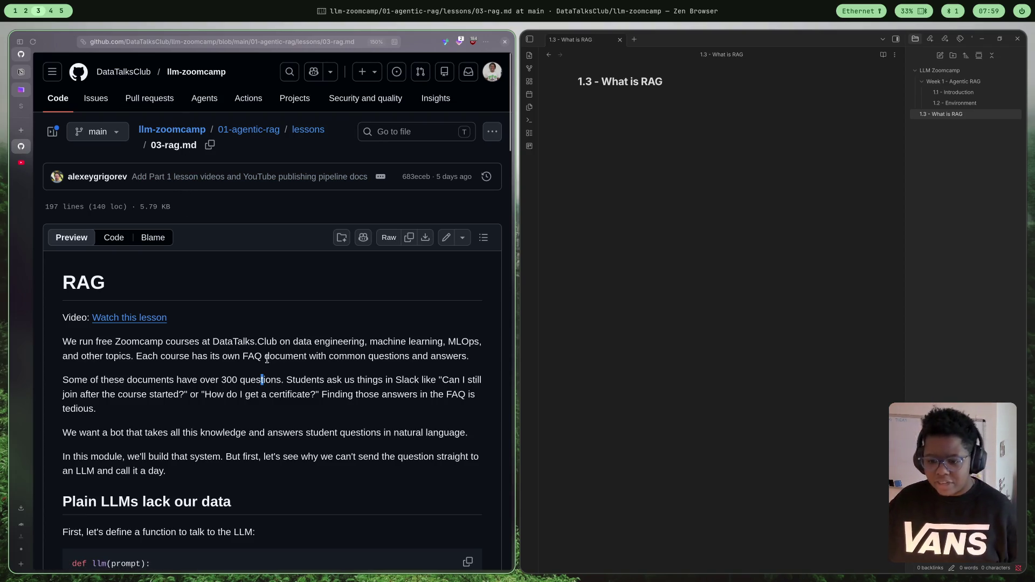
scroll(312, 378, down, 2)
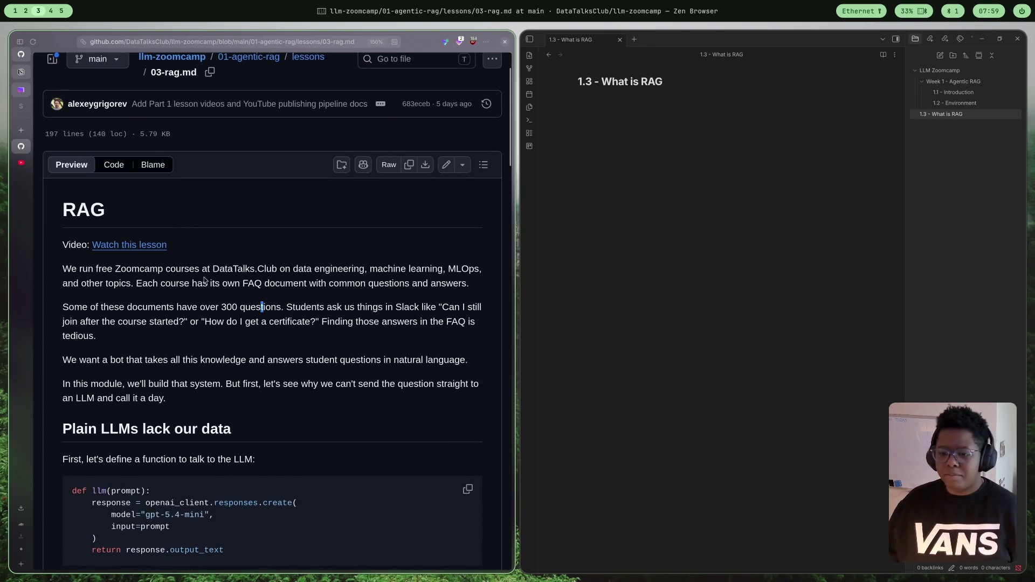
scroll(204, 286, down, 1)
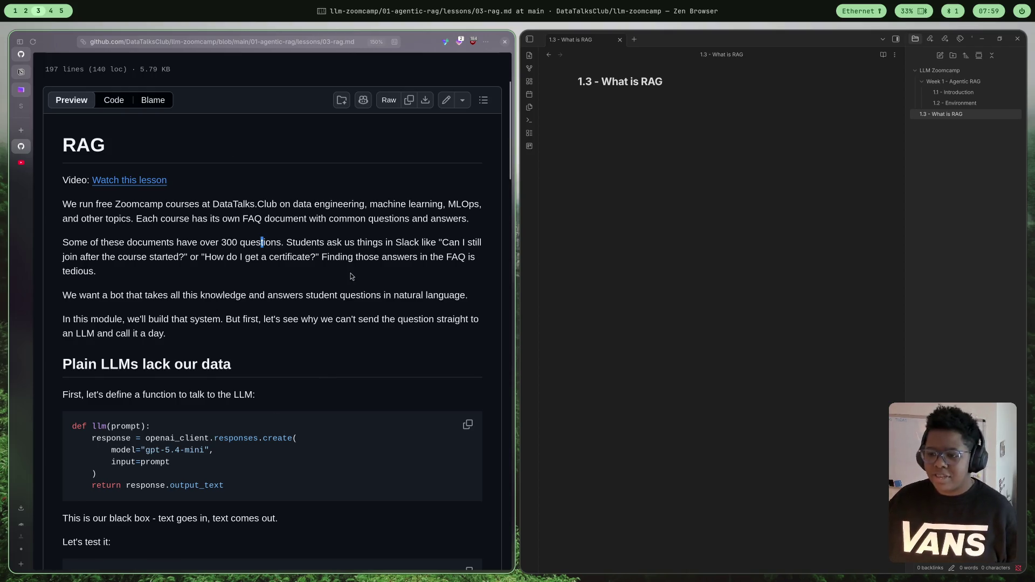
- Highlight the intro passages on course topics, FAQ documents, 300+ questions and sample Slack questions
mouse_move(293, 205)
mouse_down()
mouse_move(391, 215)
mouse_move(291, 230)
mouse_move(190, 220)
mouse_up()
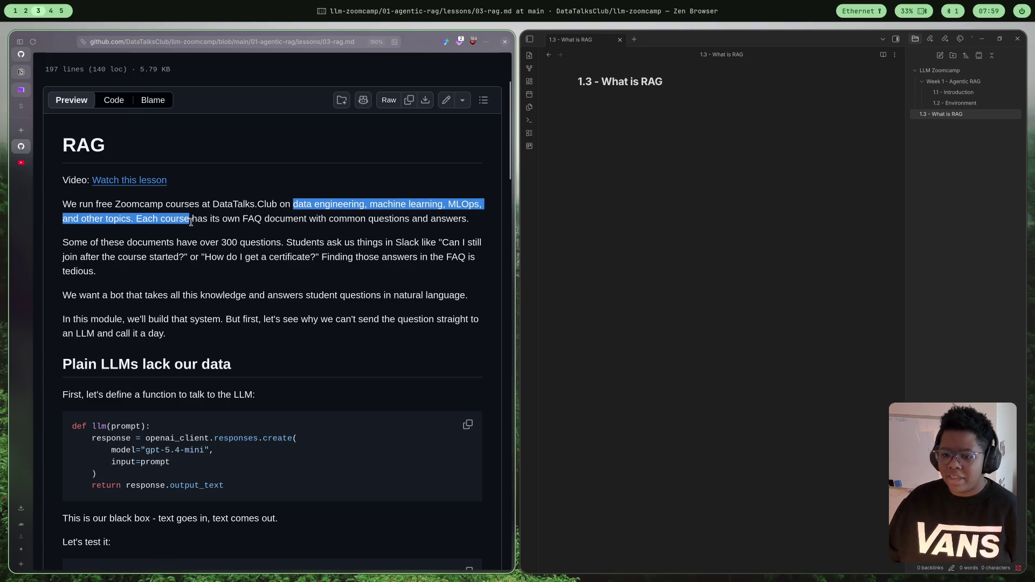
drag(330, 219, 329, 232)
mouse_move(223, 219)
mouse_down()
mouse_move(226, 231)
mouse_move(448, 235)
mouse_up()
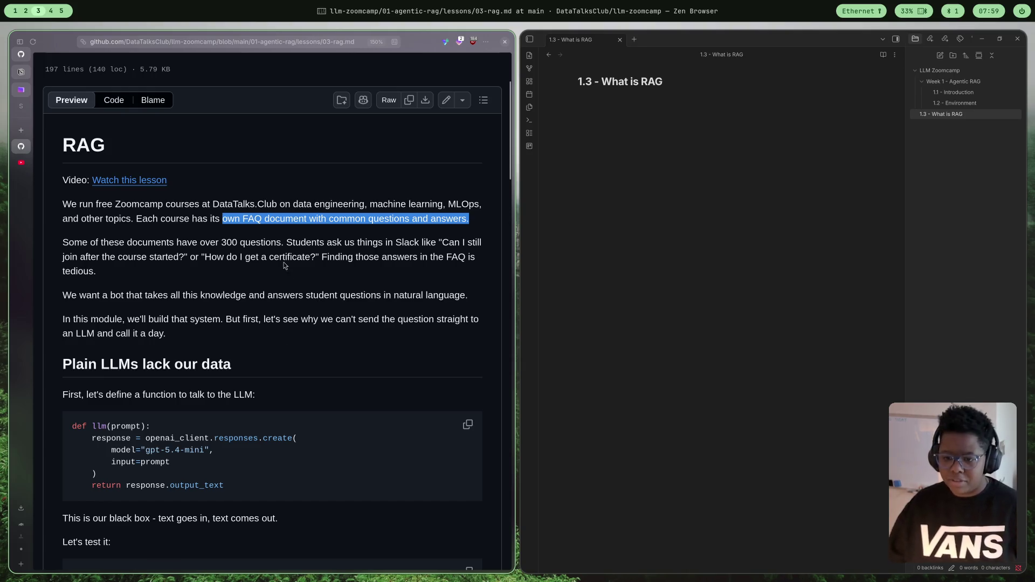
click(232, 247)
mouse_move(156, 242)
mouse_down()
mouse_move(291, 222)
mouse_move(293, 242)
mouse_up()
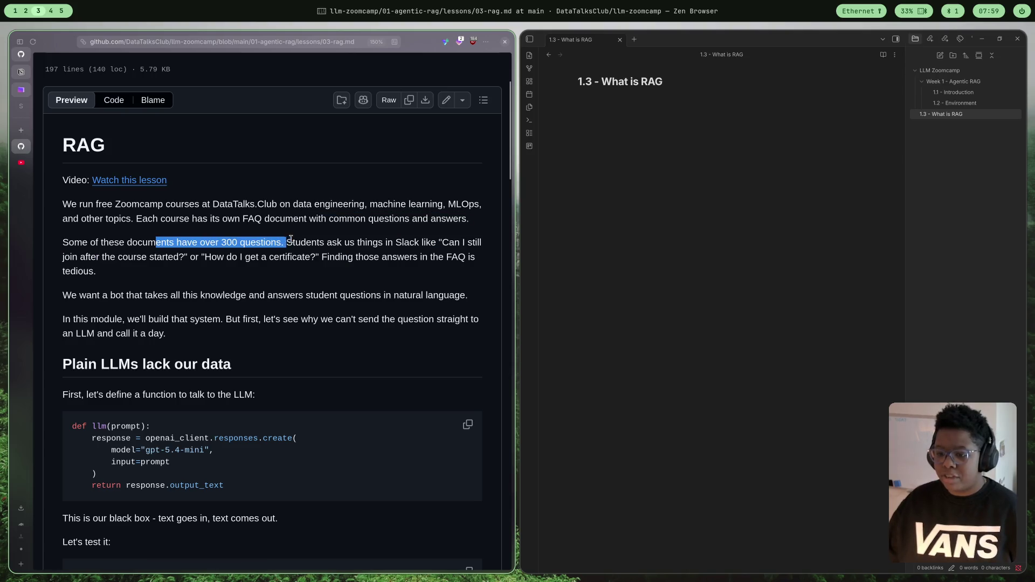
click(441, 264)
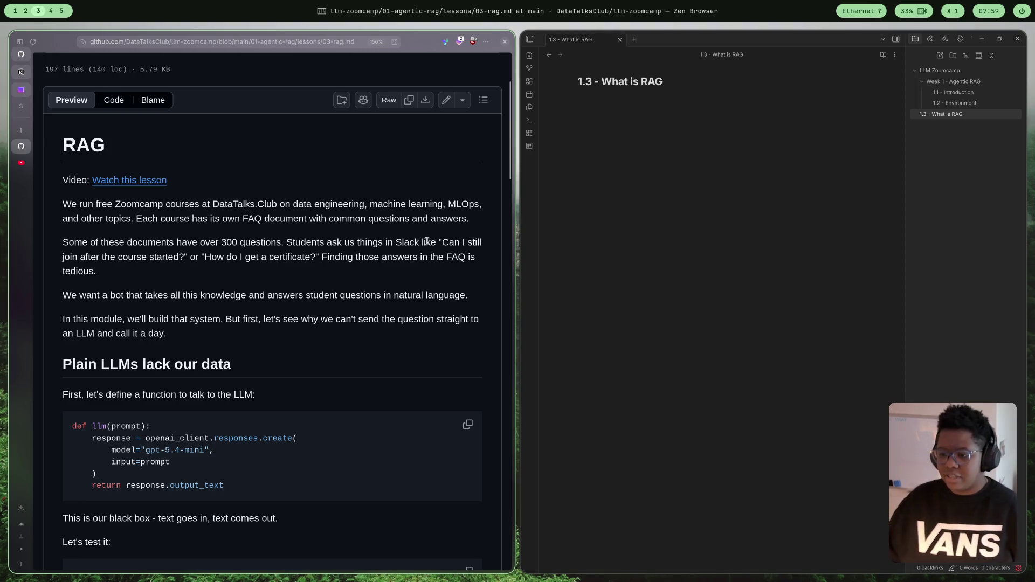
mouse_move(437, 242)
mouse_down()
mouse_move(455, 243)
mouse_move(220, 270)
mouse_move(191, 258)
mouse_move(273, 268)
mouse_move(327, 256)
mouse_up()
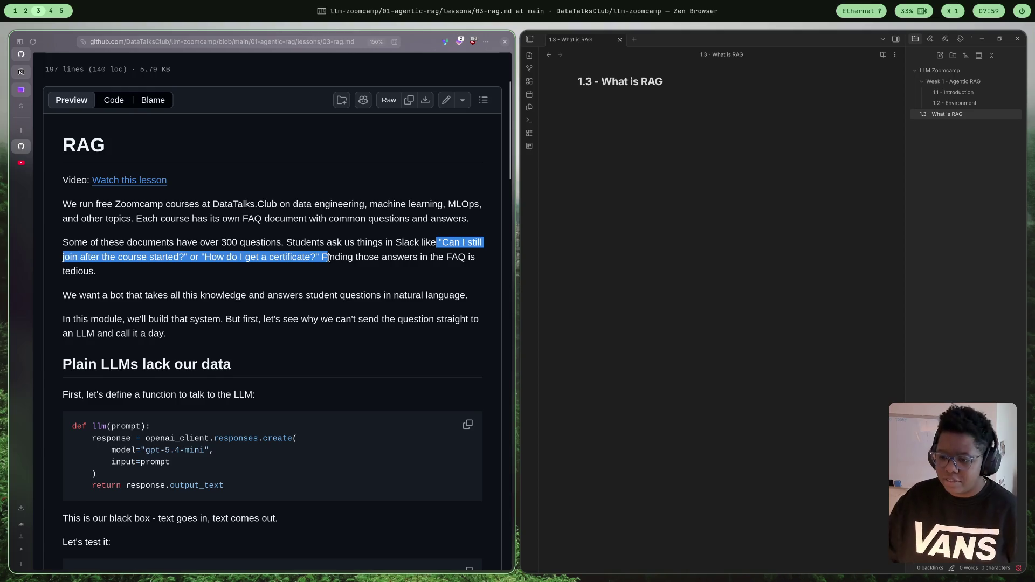
scroll(297, 300, down, 2)
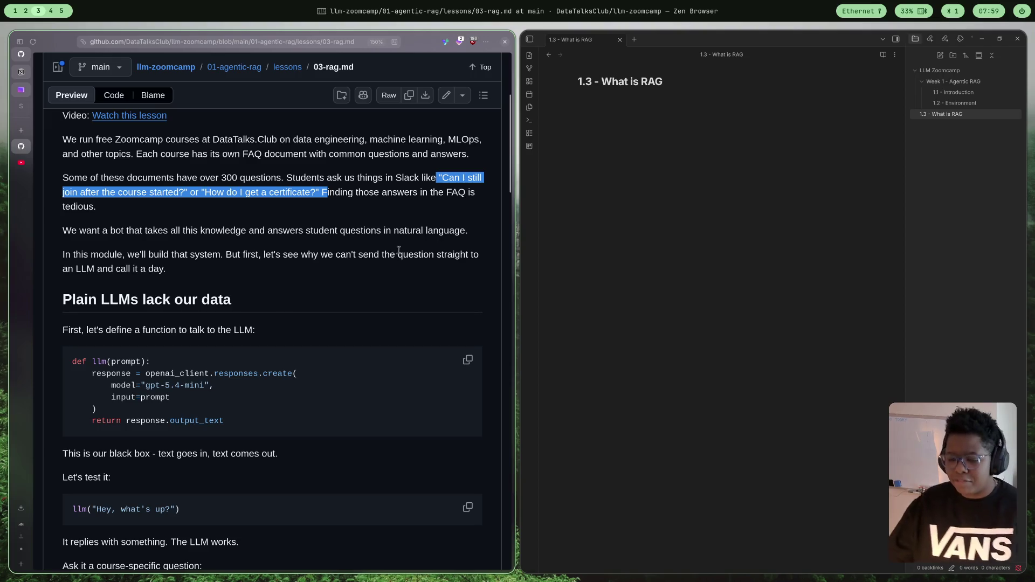
click(298, 221)
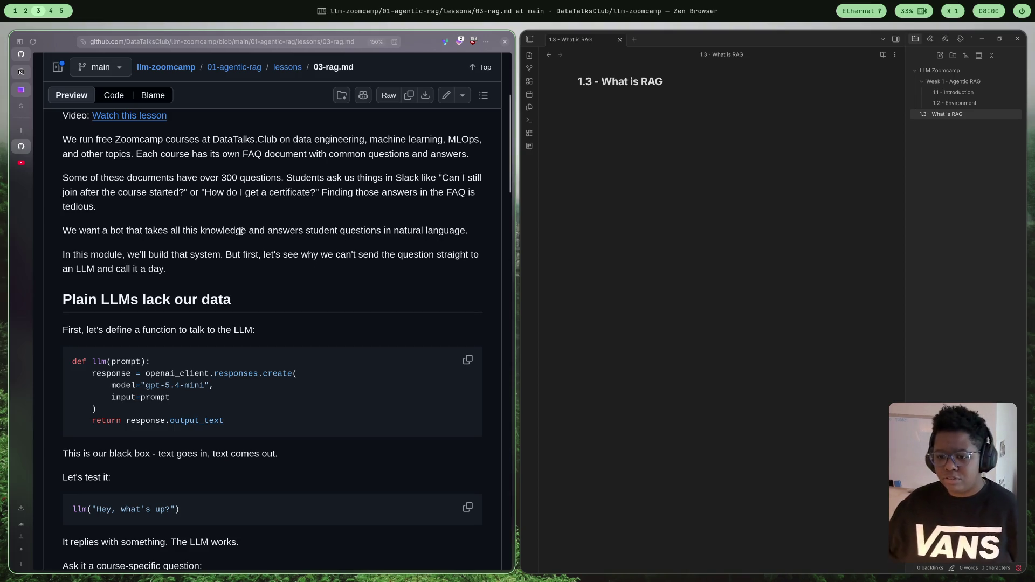
- Scroll through the rest of the RAG lesson's opening section
scroll(241, 231, down, 3)
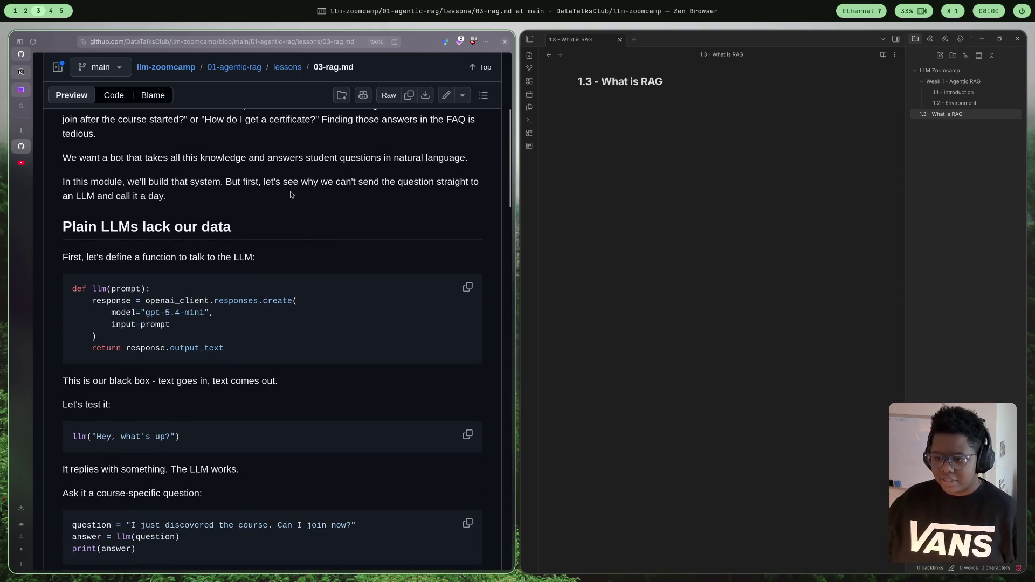
scroll(290, 195, down, 3)
scroll(288, 212, up, 3)
scroll(337, 208, down, 2)
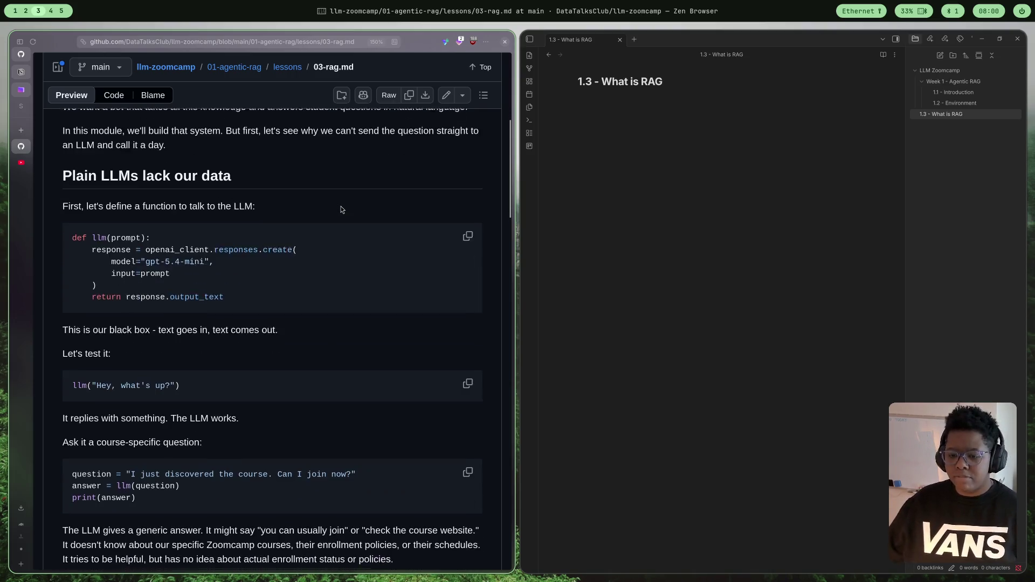
scroll(286, 201, down, 5)
scroll(334, 234, up, 12)
scroll(336, 238, down, 3)
scroll(336, 253, down, 2)
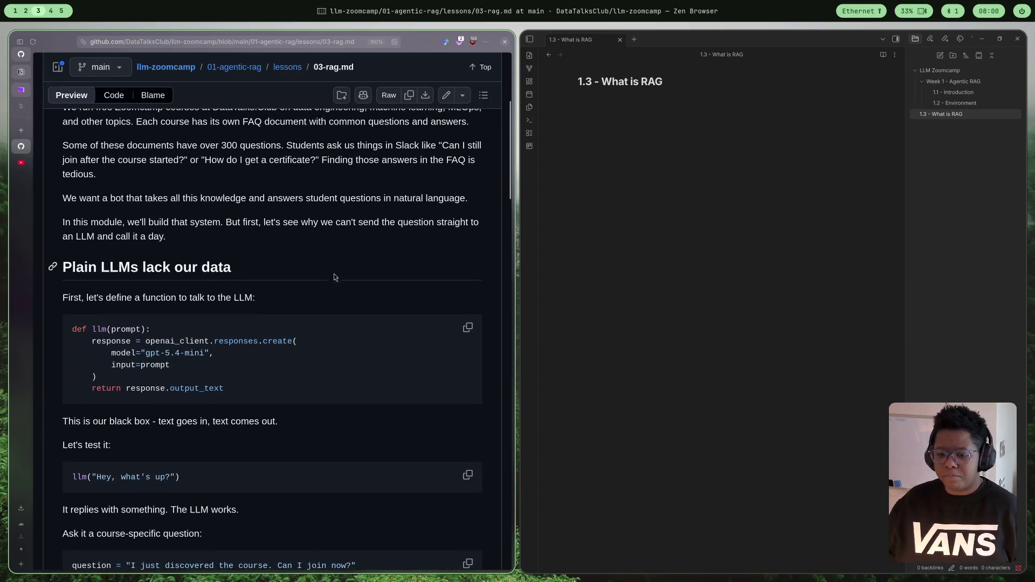
scroll(323, 302, up, 4)
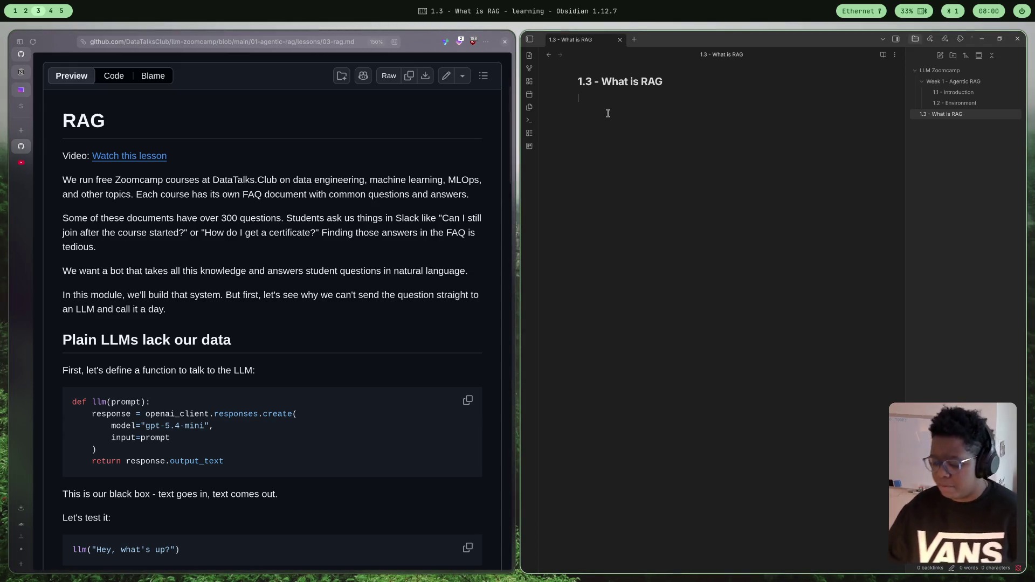
- Add an Overview heading and begin a bullet noting each Data Talks Club course has its own FAQs
text(O)
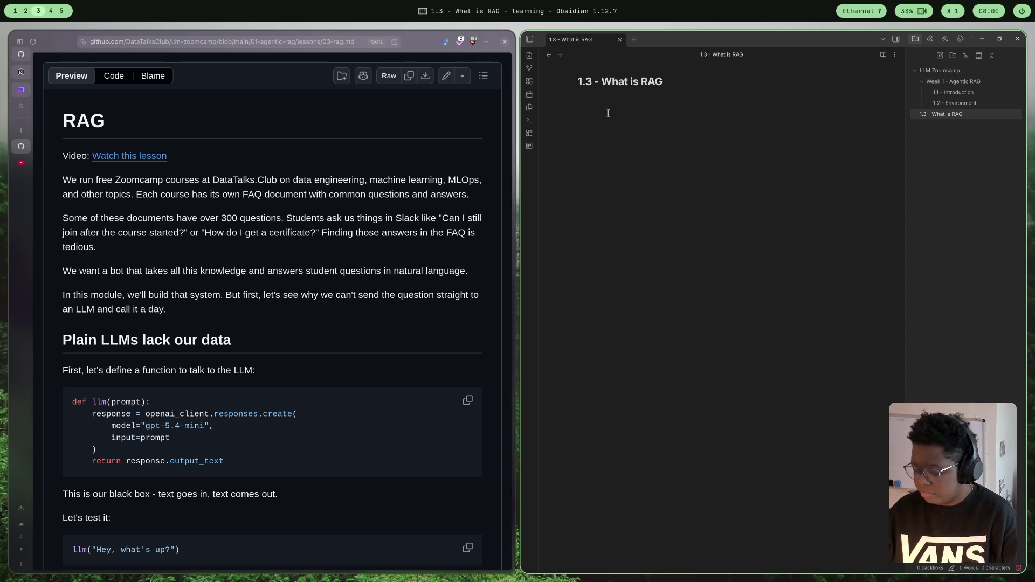
text(#Overview)
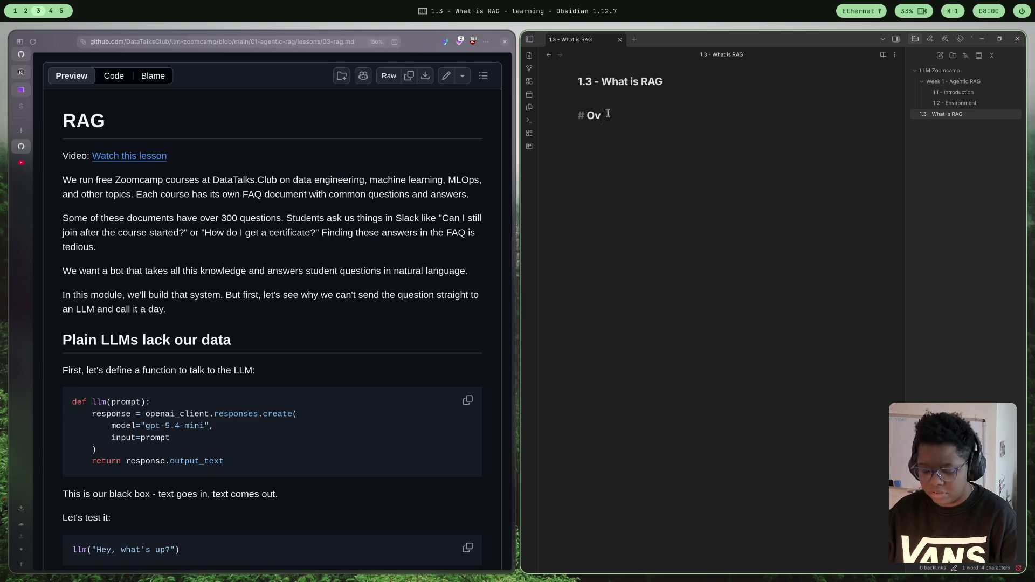
key(Return)
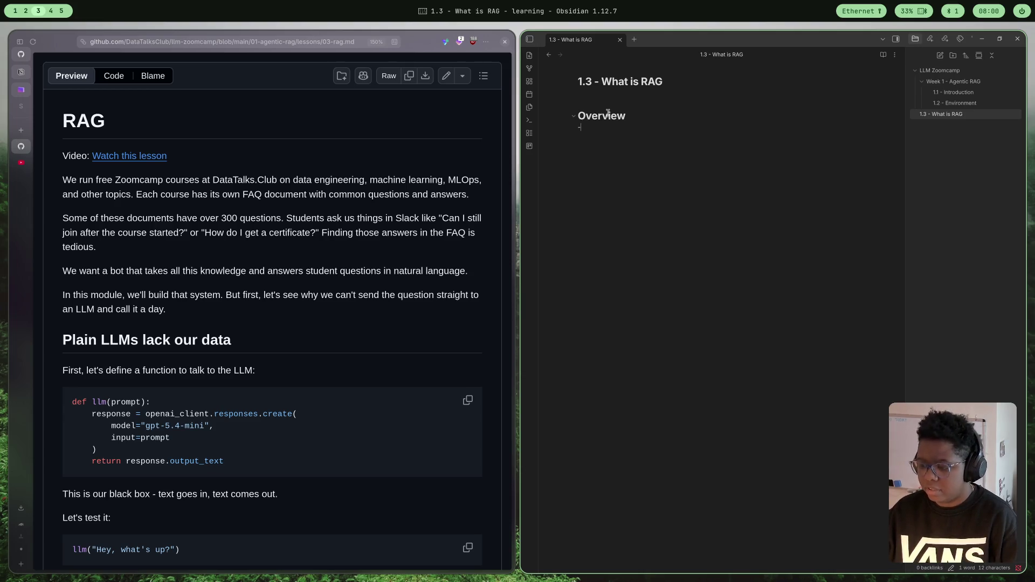
text(TH)
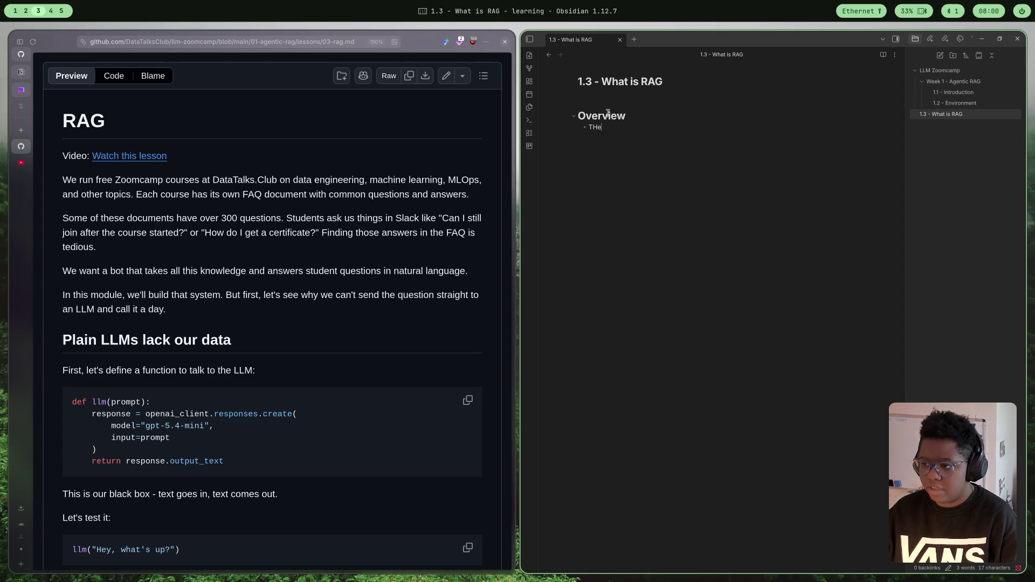
key(BackSpace)
text(he dat)
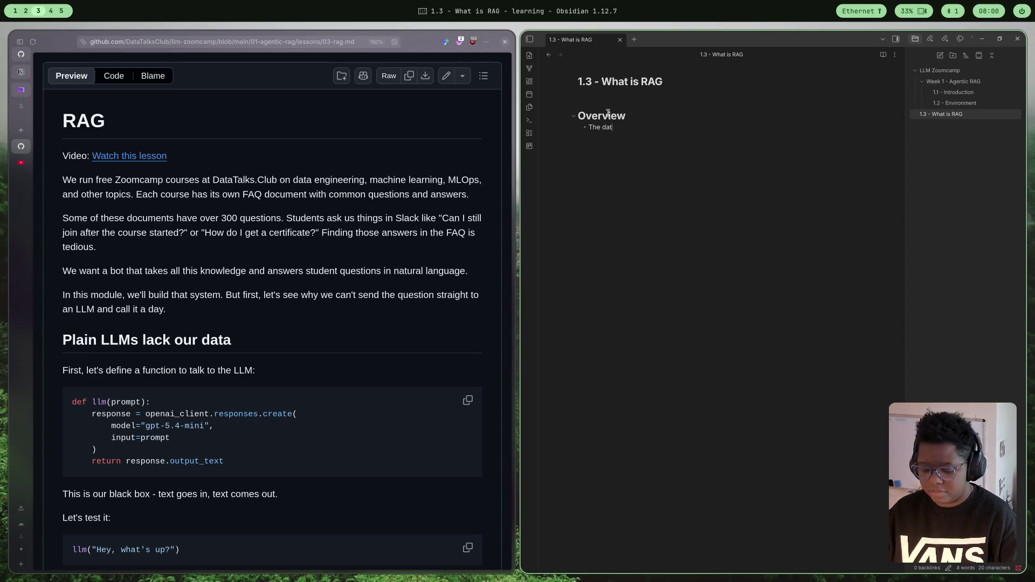
text(a tal)
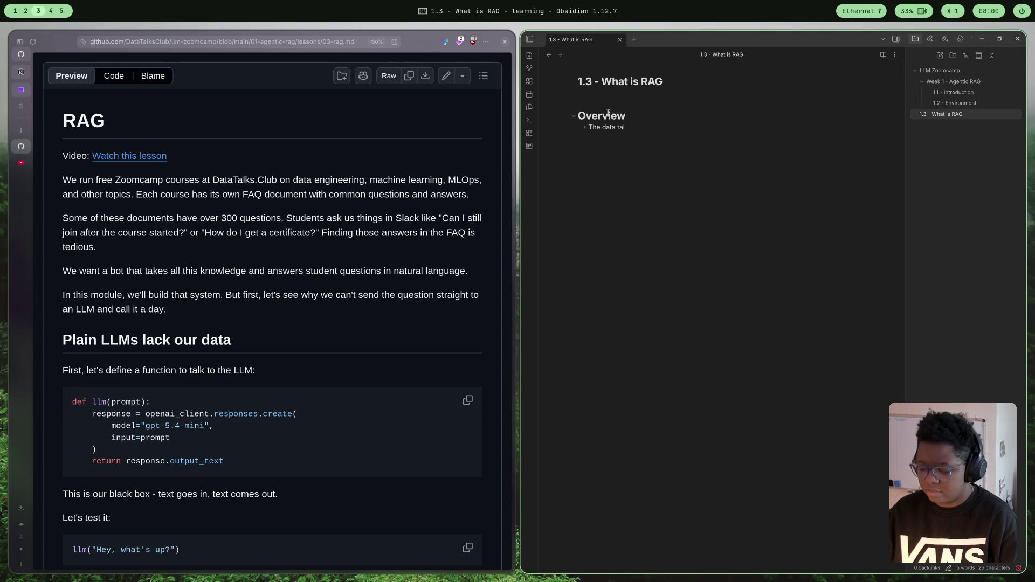
text(ks club has a n)
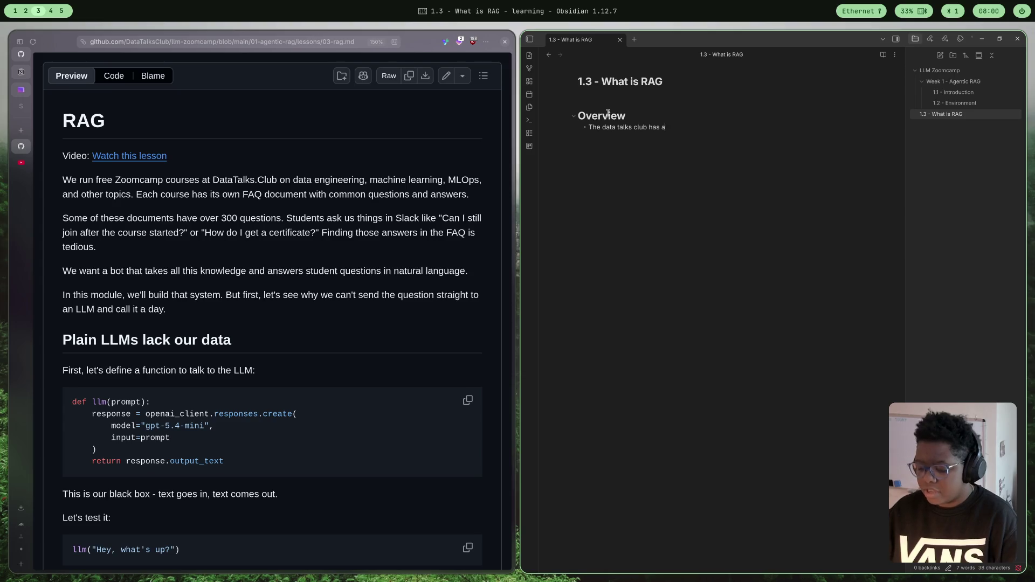
text(umber of )
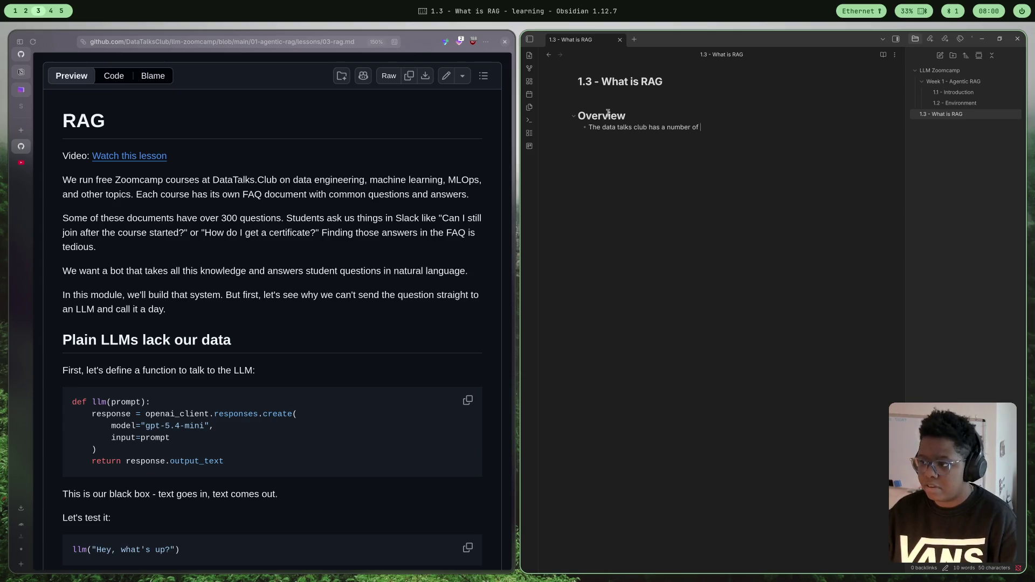
text(courses)
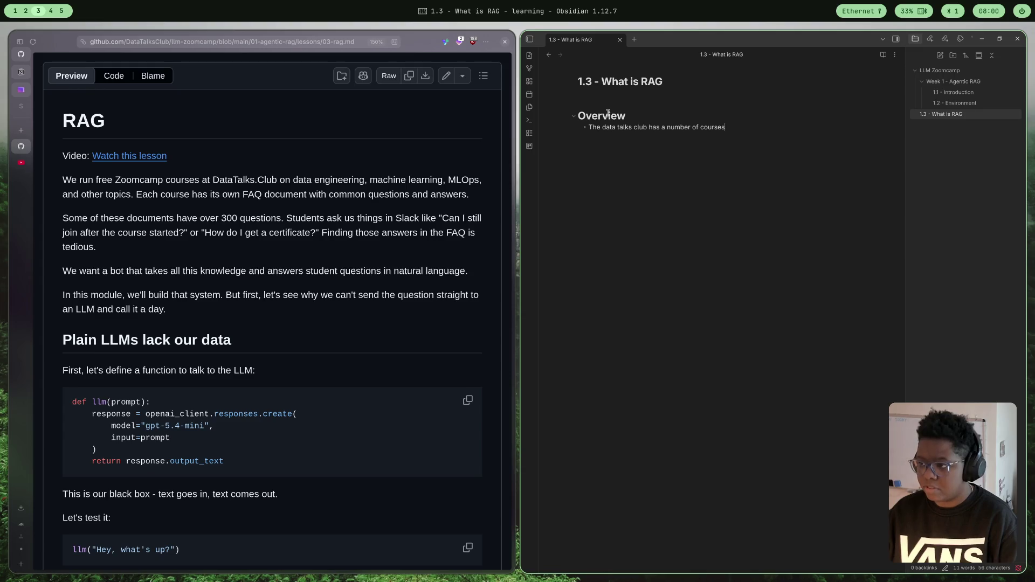
text(, which )
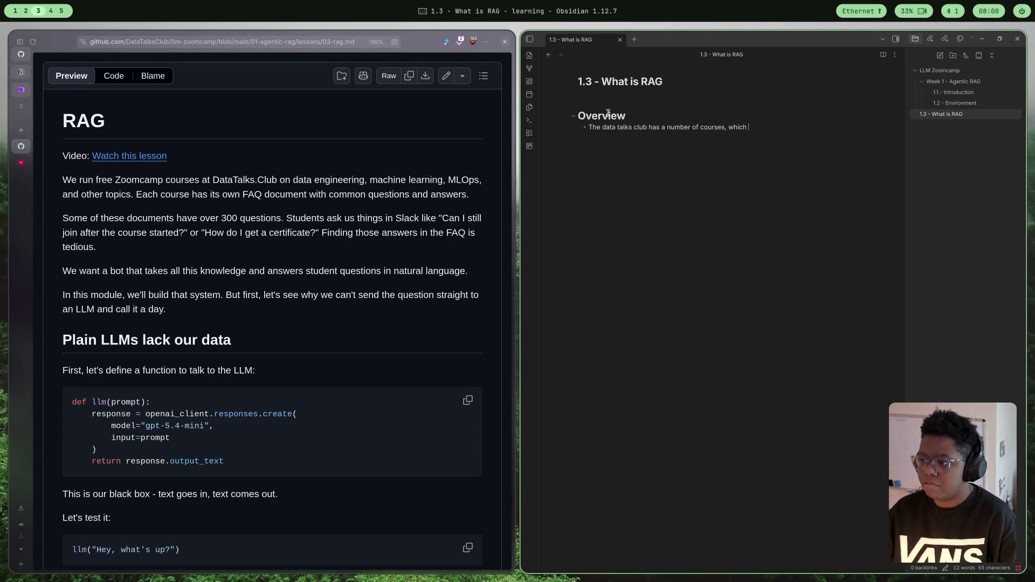
text(all have their ow)
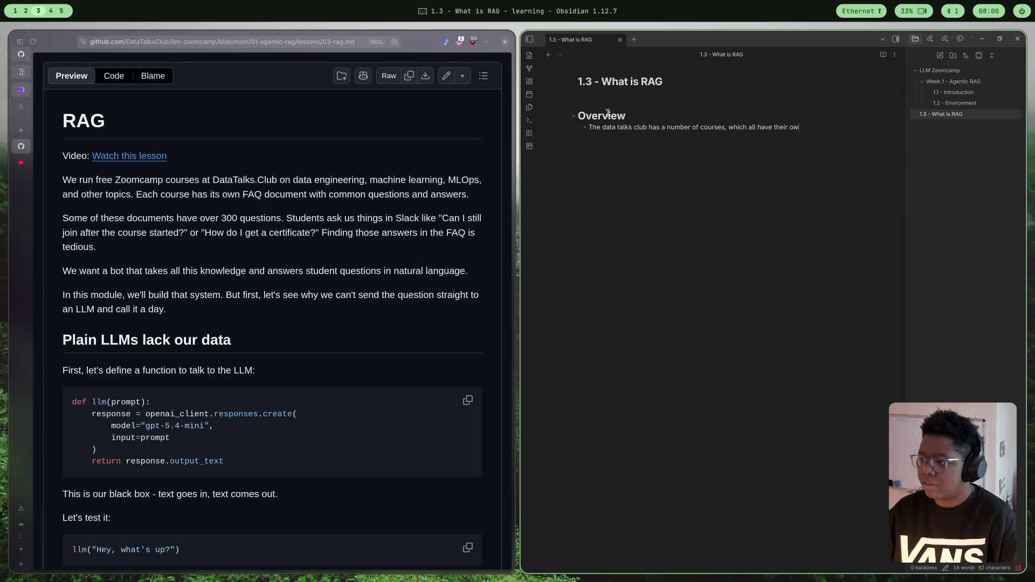
text(n FAQs. )
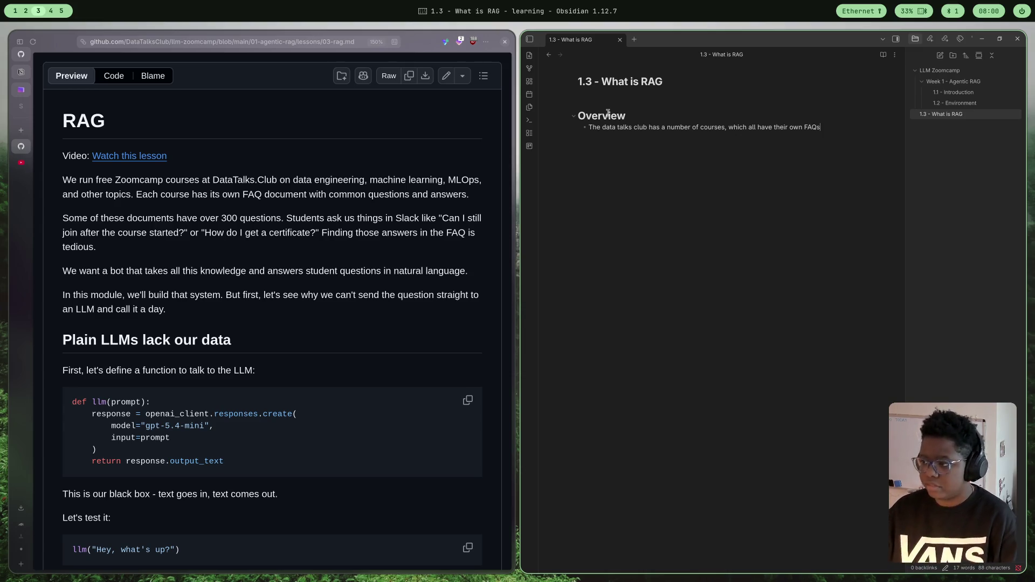
text(Some have )
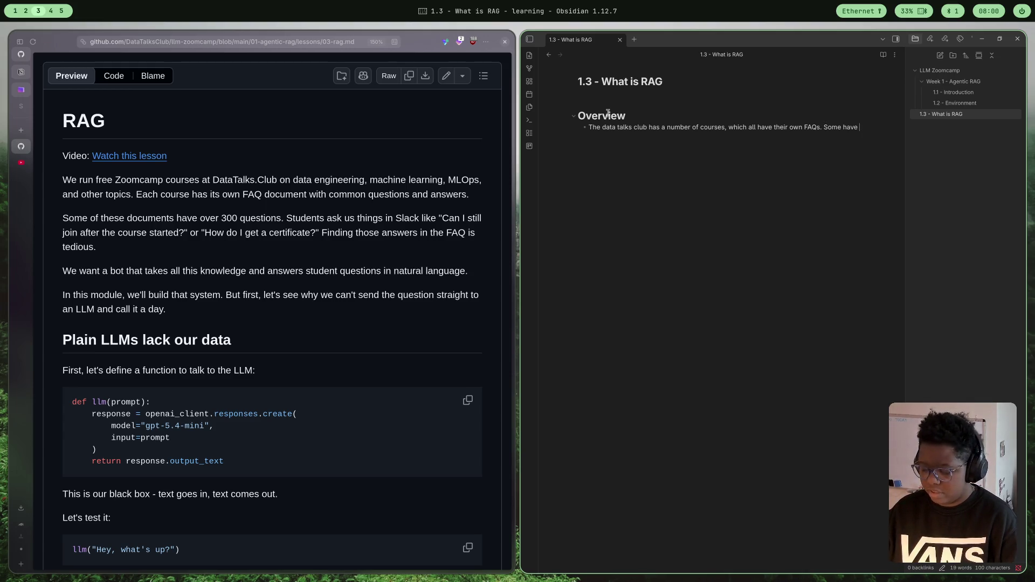
text(over 300)
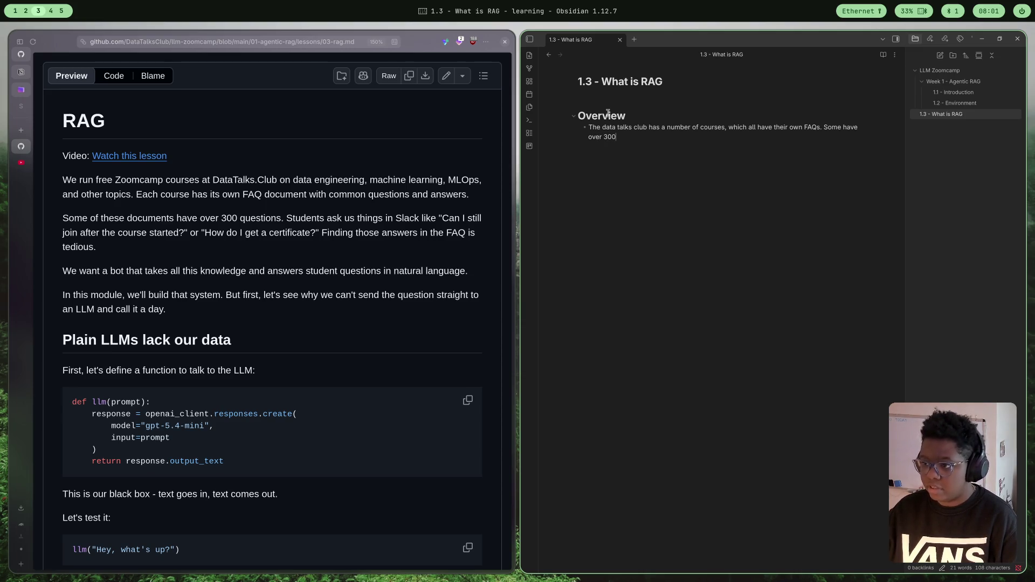
text( questions )
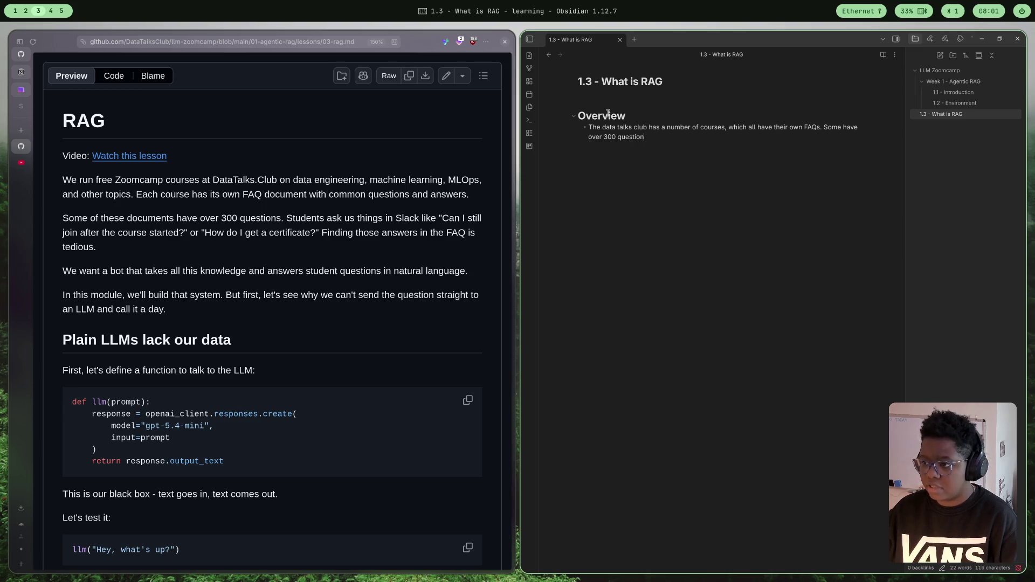
text(do)
- Finish the bullets on answers being hard to find and a FAQ bot answering in natural language
key(BackSpace)
key(BackSpace)
text(so)
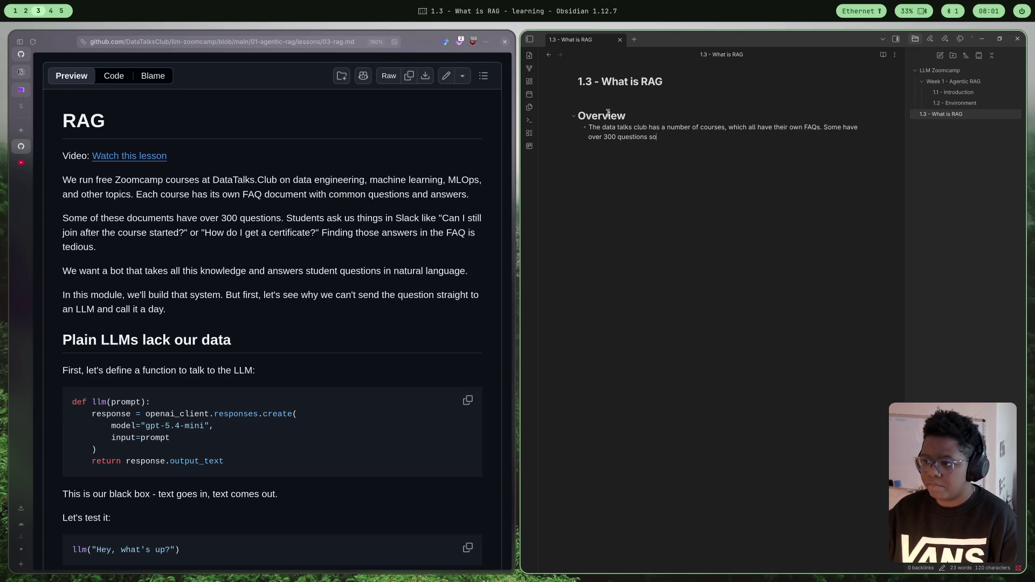
text( it can v)
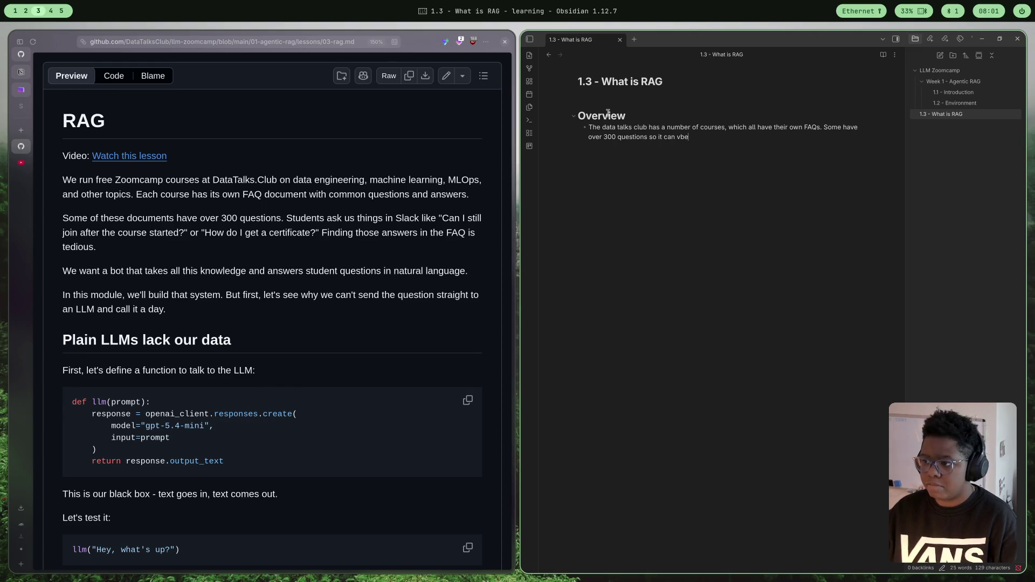
key(BackSpace)
text(be)
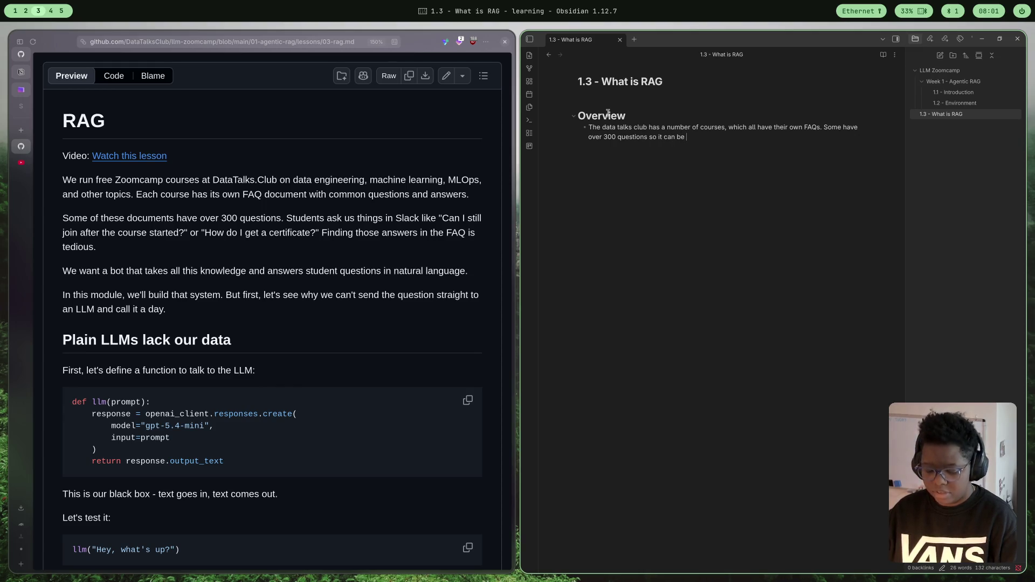
text( difficult to fi)
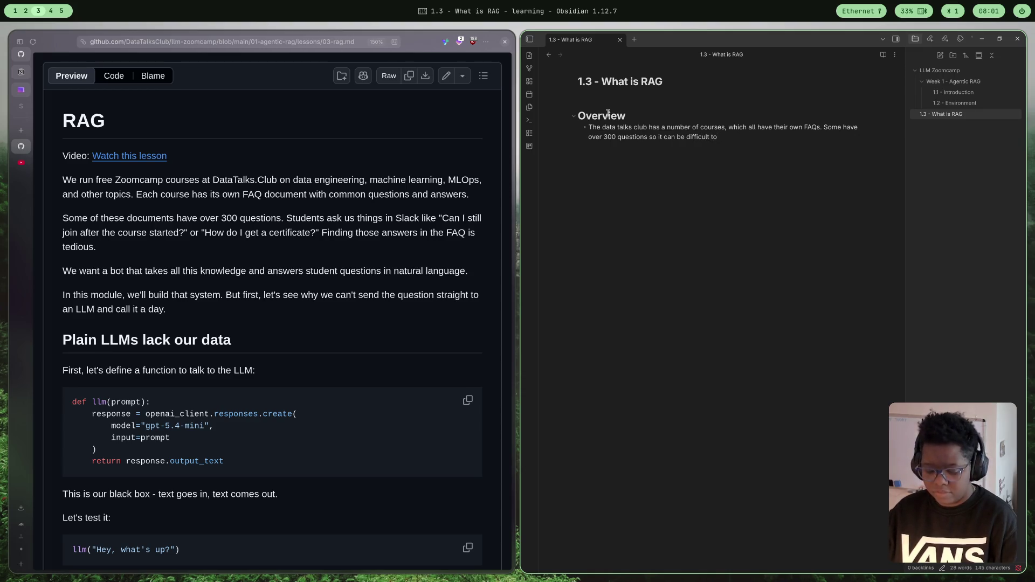
text(nd the ans)
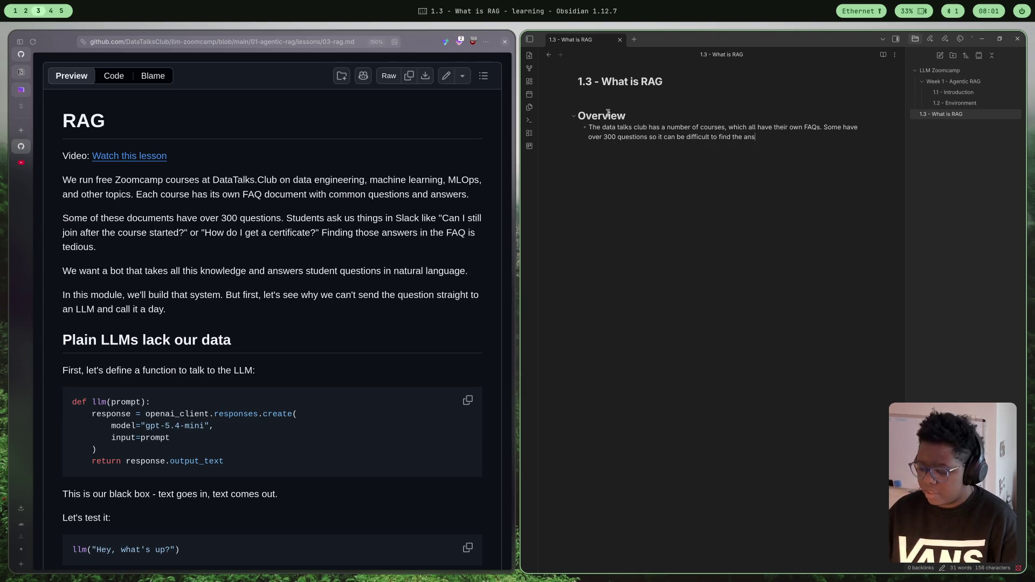
text(wers your )
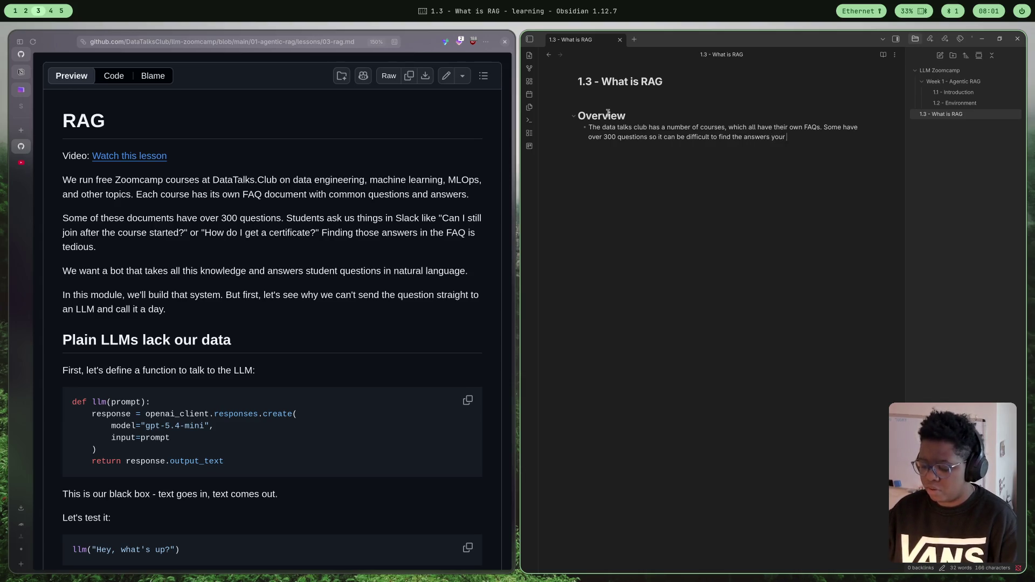
text(looking for. )
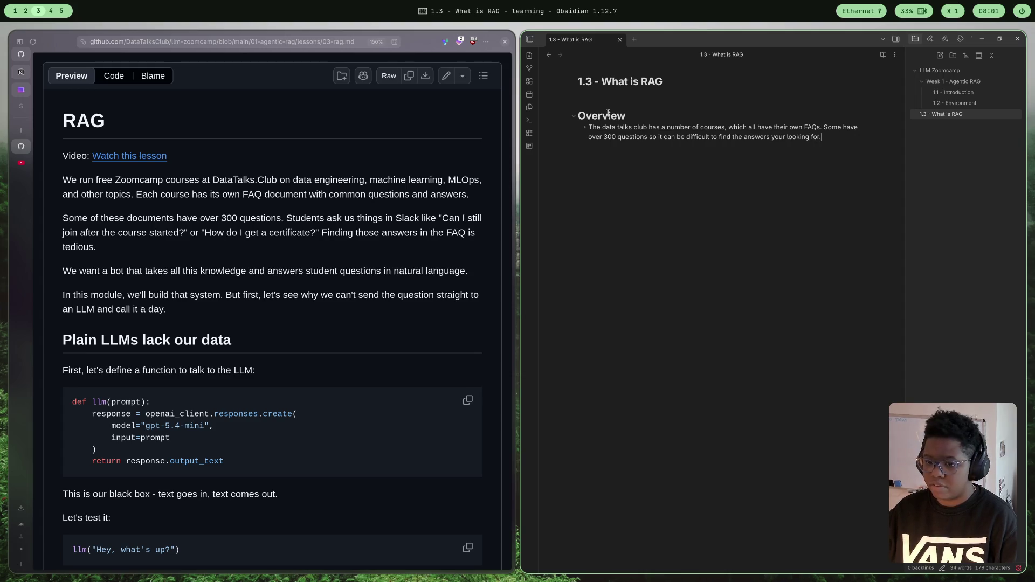
text(This course will )
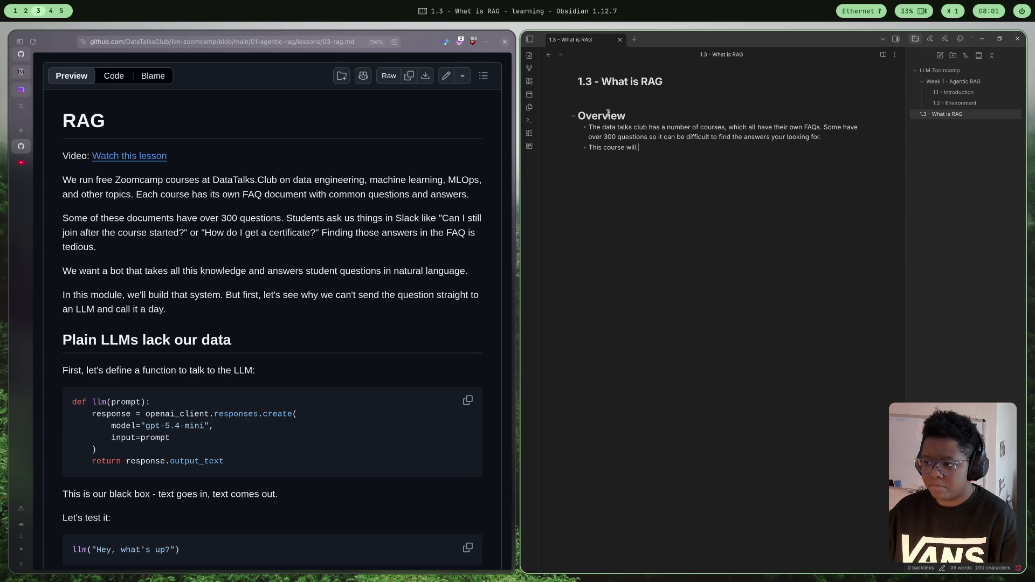
text(use the )
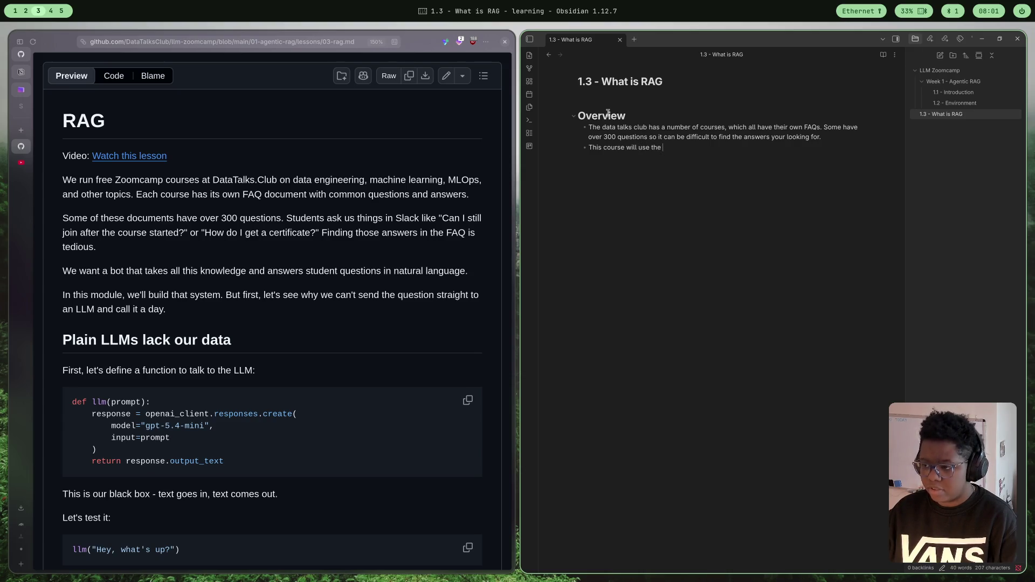
text(knowledge)
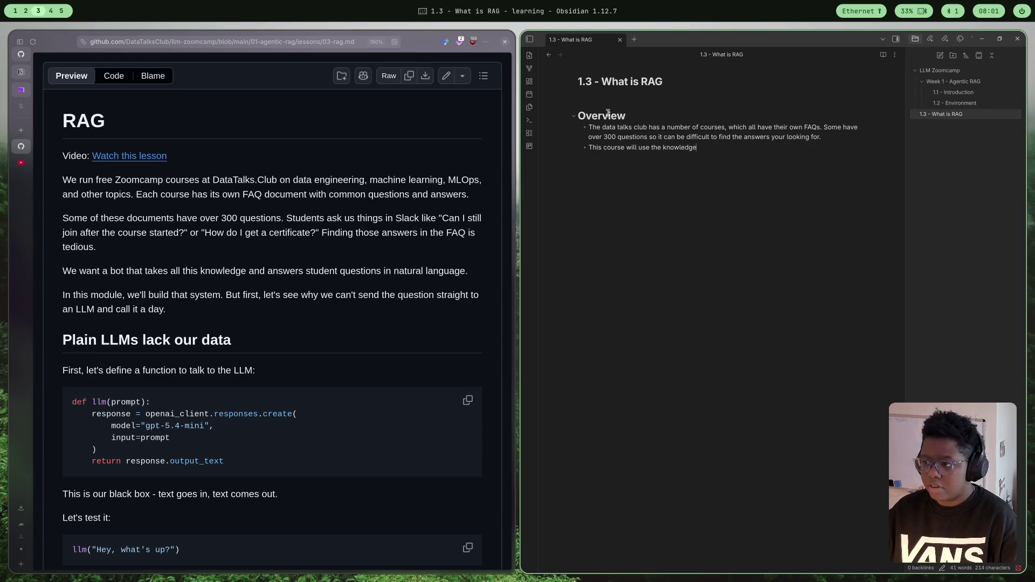
text( the FAQs to)
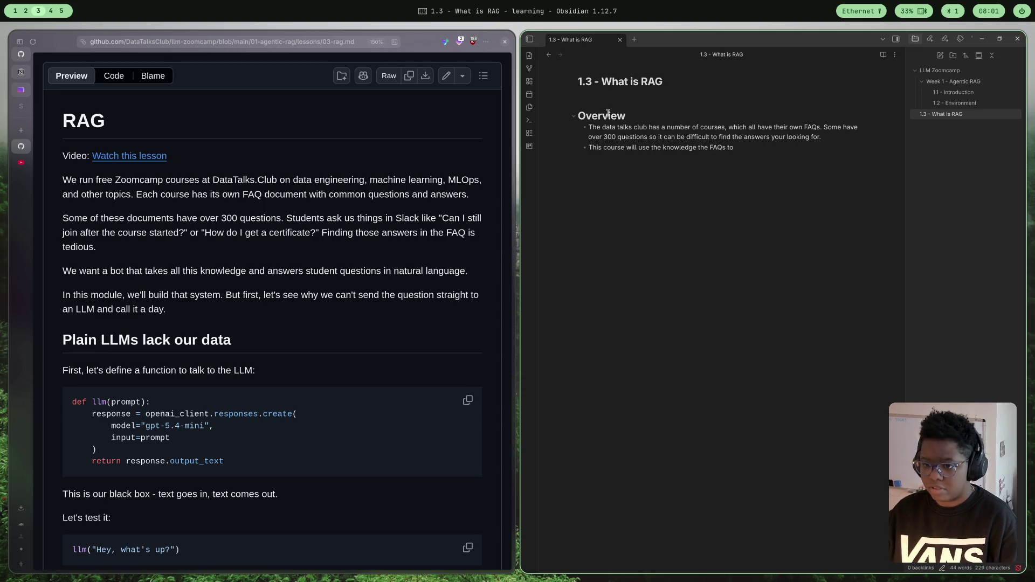
key(BackSpace)
key(BackSpace)
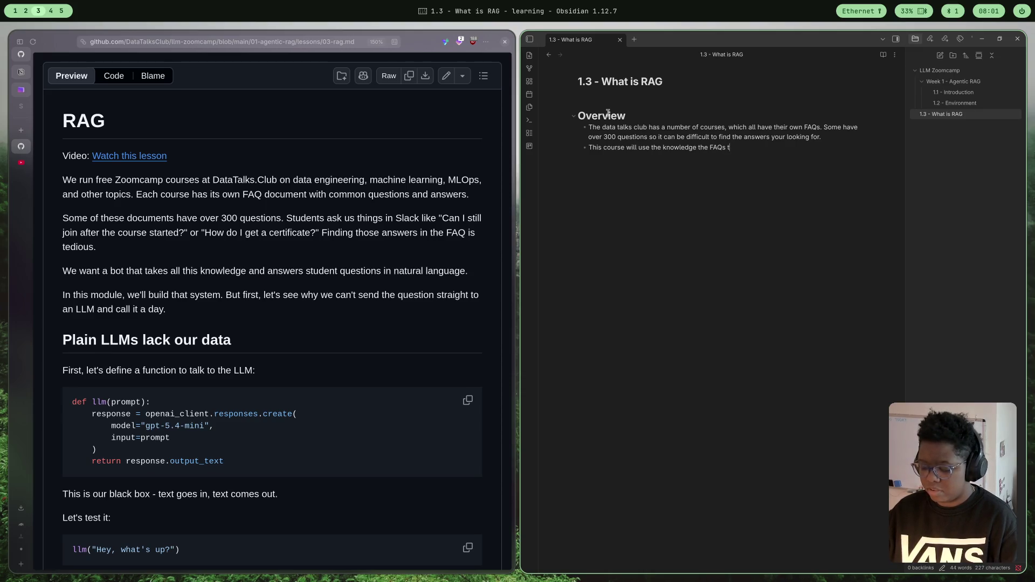
text(o power)
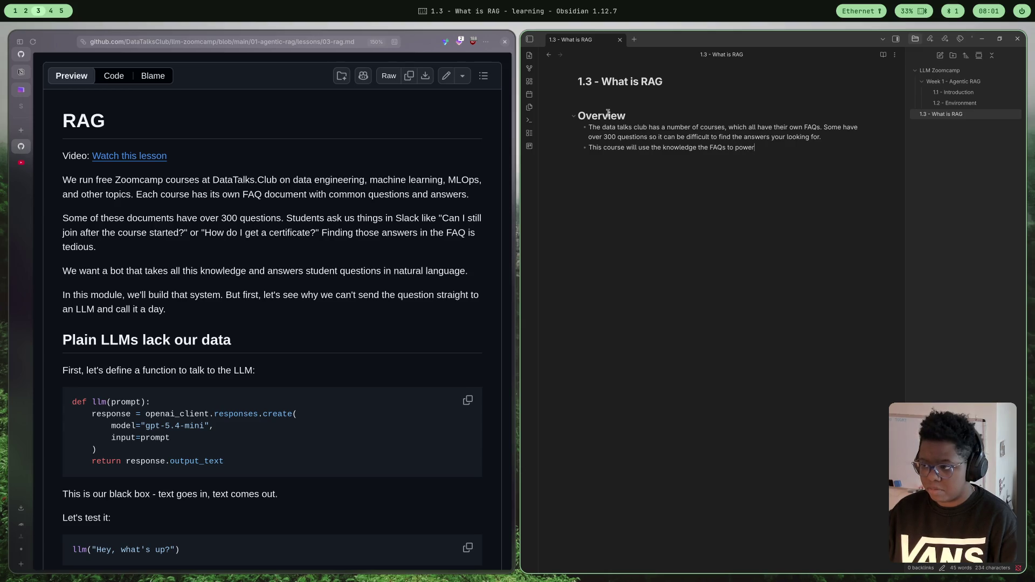
text( a bot to )
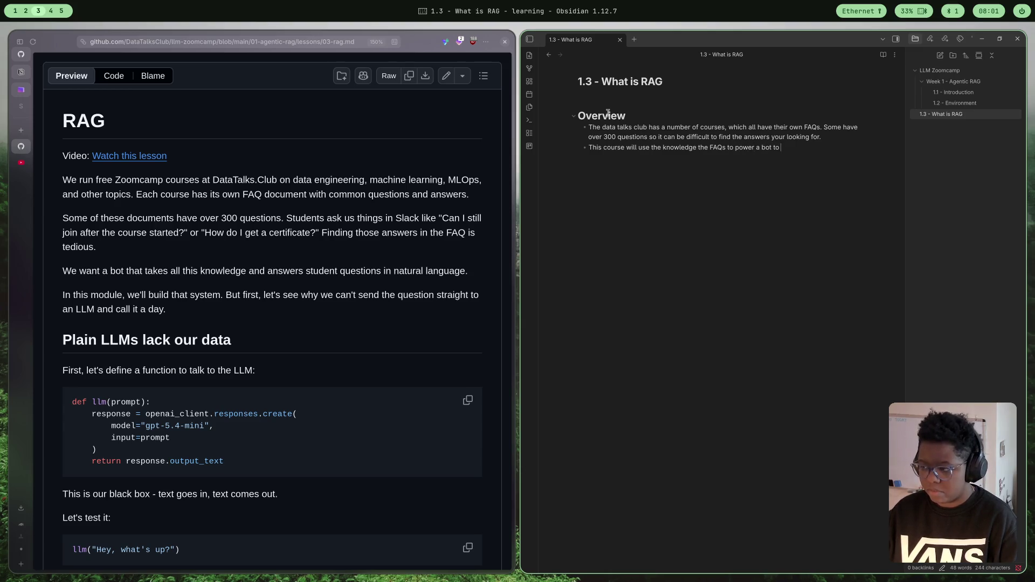
text(answer qu)
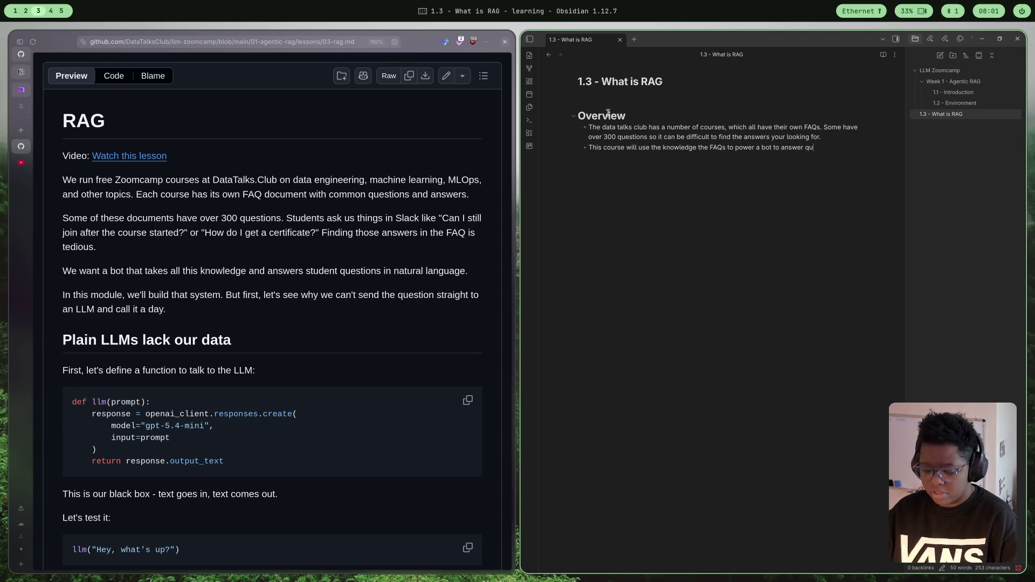
text(estions in )
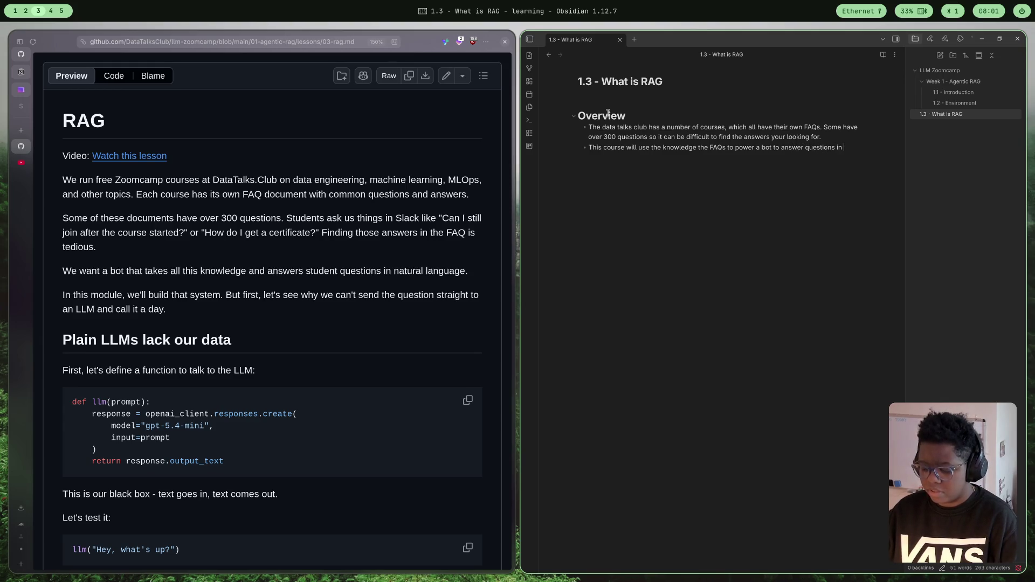
text(natural languate)
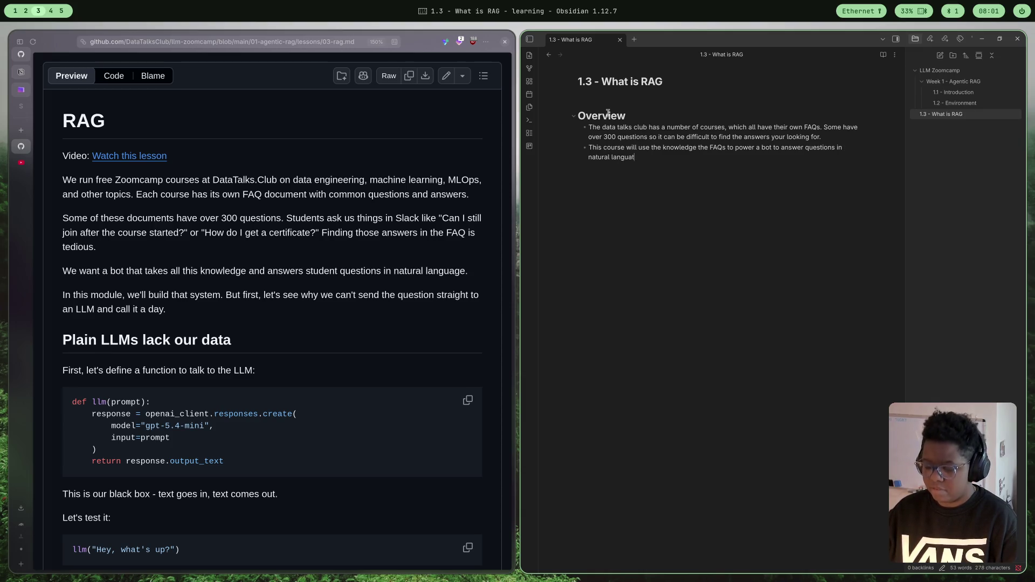
key(BackSpace)
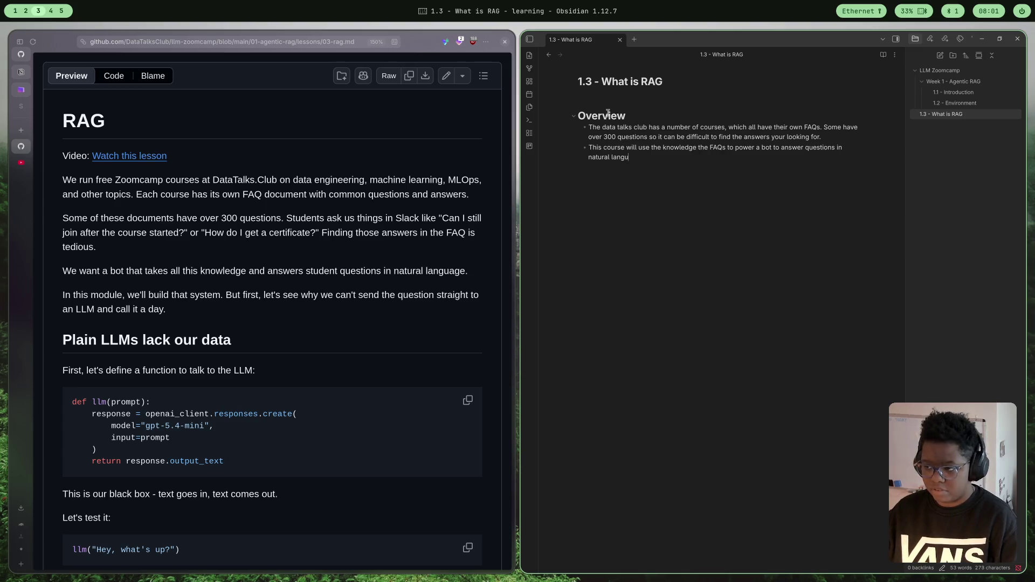
text(uage)
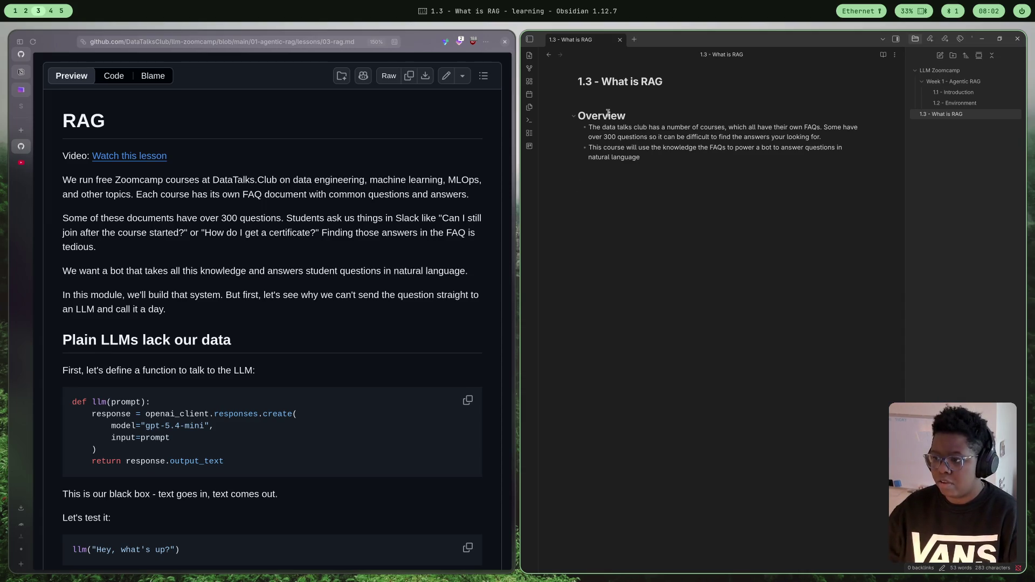
text(#)
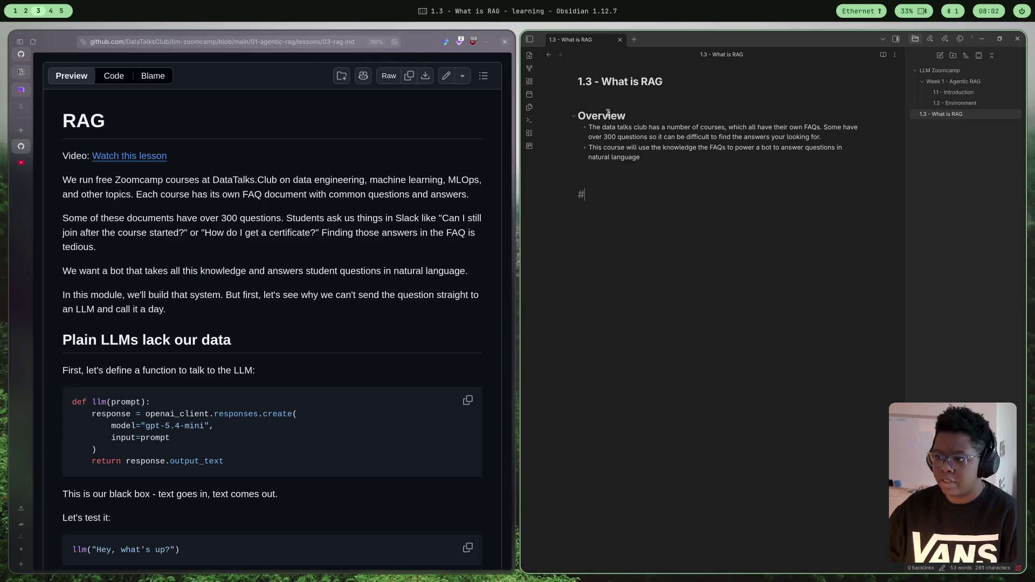
text( Plain)
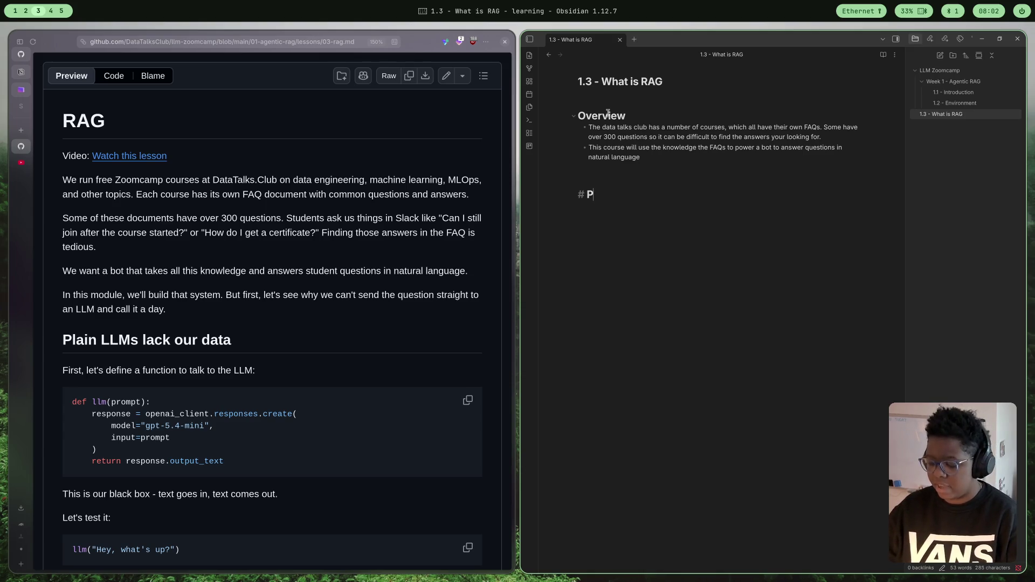
- Turn the started heading into 'The issue with plain LLMs' with correct LLMs capitalisation
key(BackSpace)
key(BackSpace)
key(BackSpace)
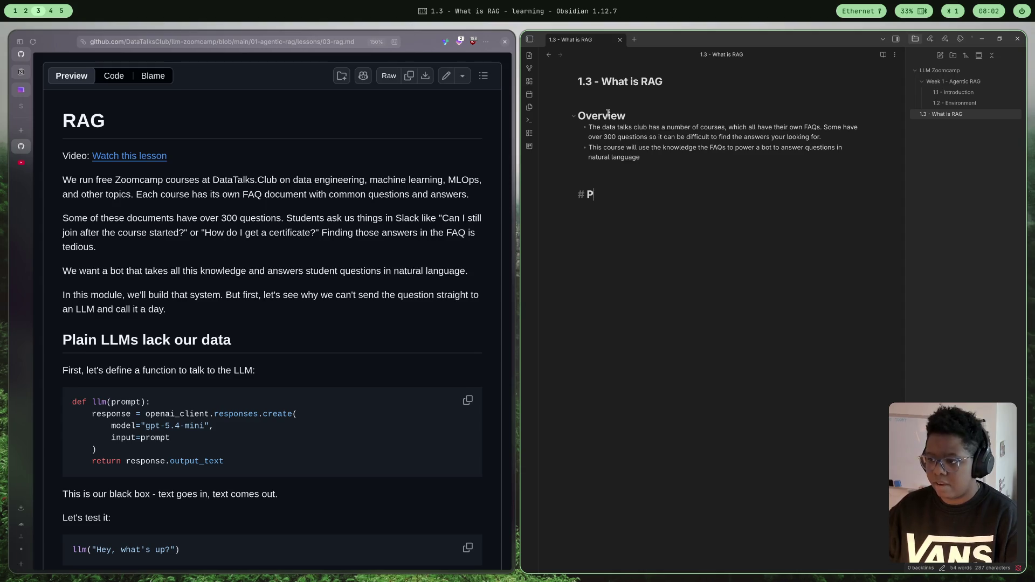
text(The issue with )
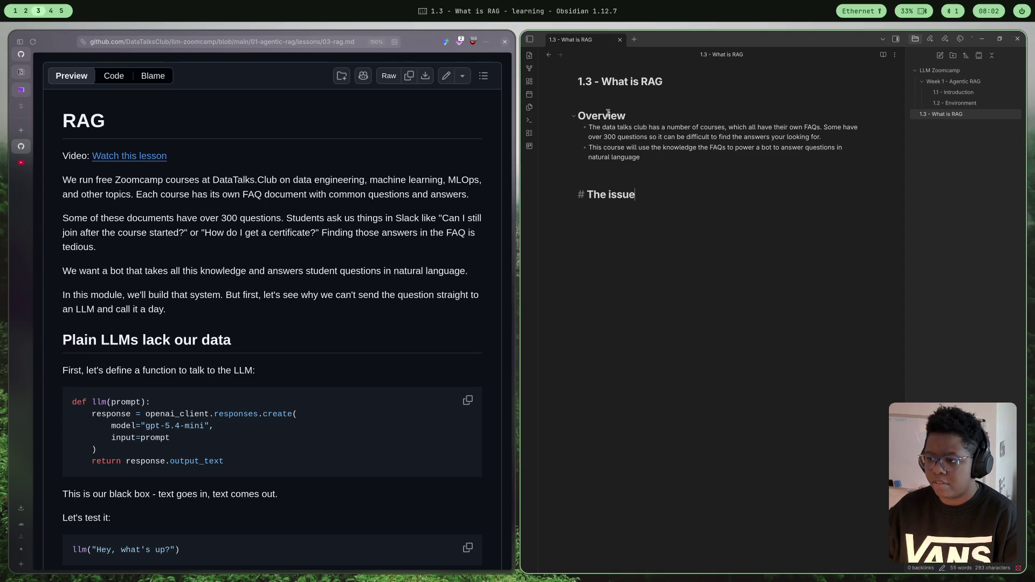
text(plain LLms)
key(BackSpace)
key(BackSpace)
text(Ms)
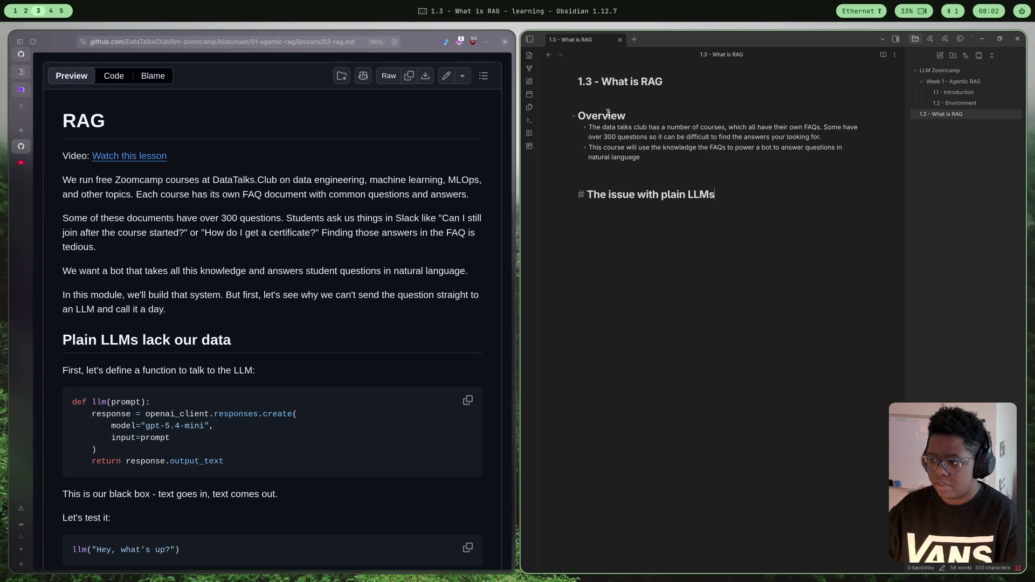
key(Return)
key(Return)
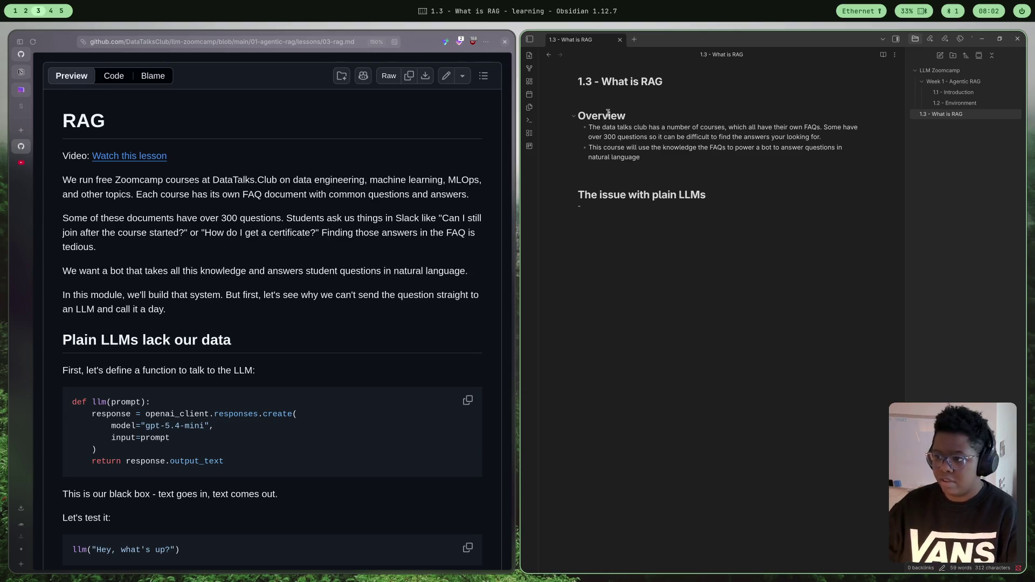
scroll(299, 315, down, 5)
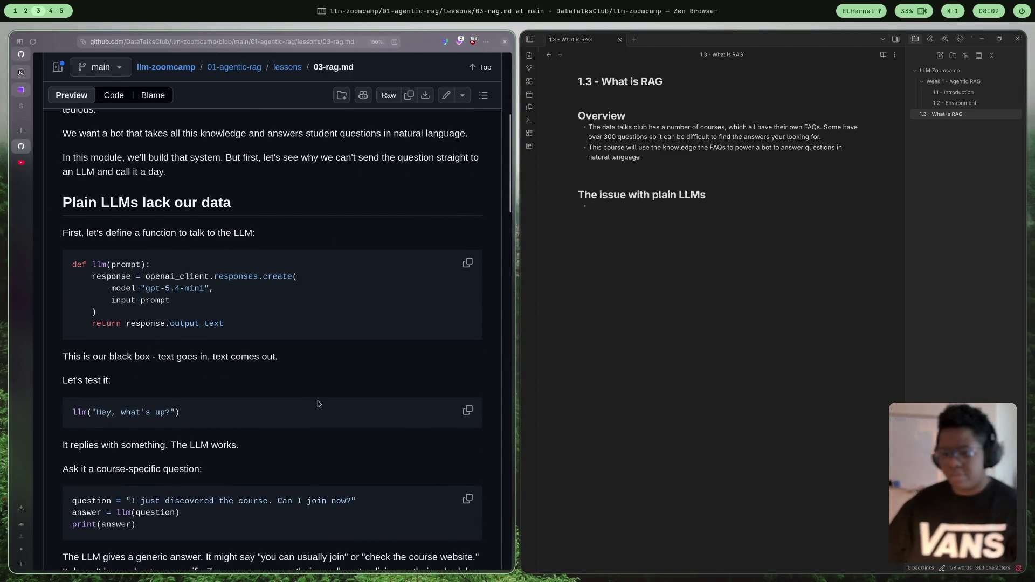
scroll(247, 321, down, 3)
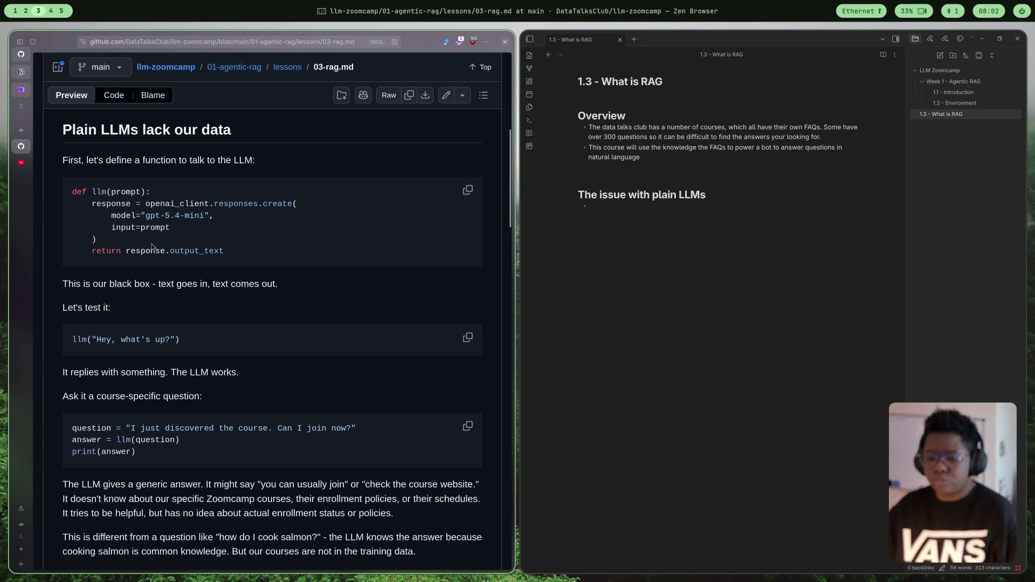
mouse_move(91, 192)
mouse_down()
mouse_move(194, 208)
mouse_move(229, 234)
mouse_up()
click(251, 240)
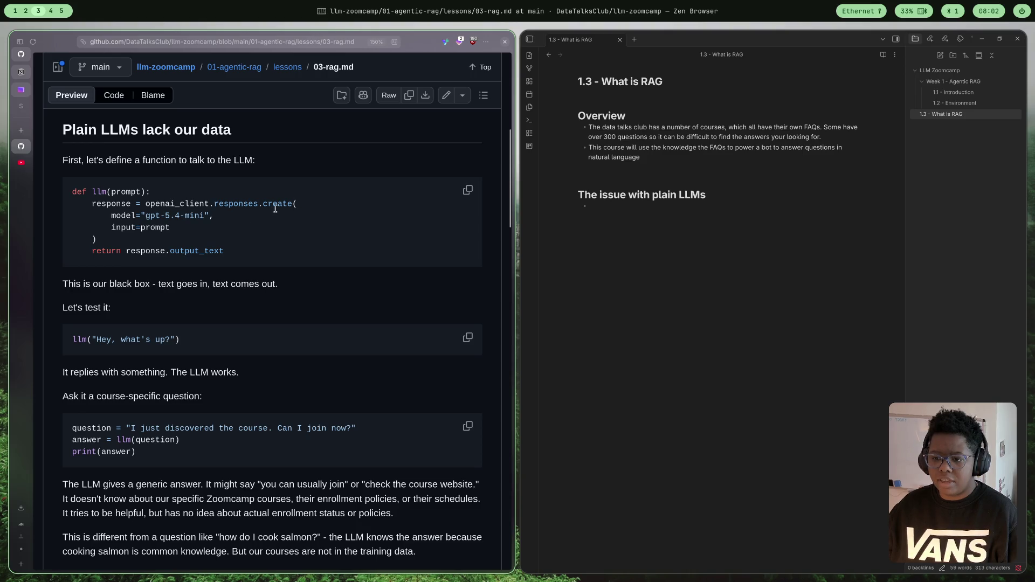
drag(121, 216, 275, 219)
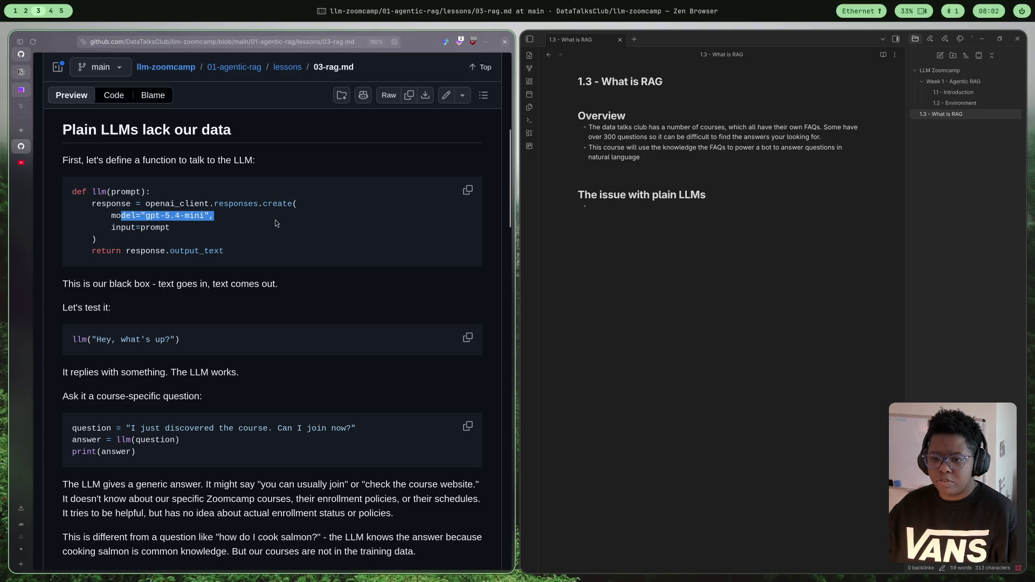
click(268, 218)
mouse_move(143, 227)
mouse_down()
mouse_move(146, 216)
mouse_move(182, 229)
mouse_up()
click(197, 225)
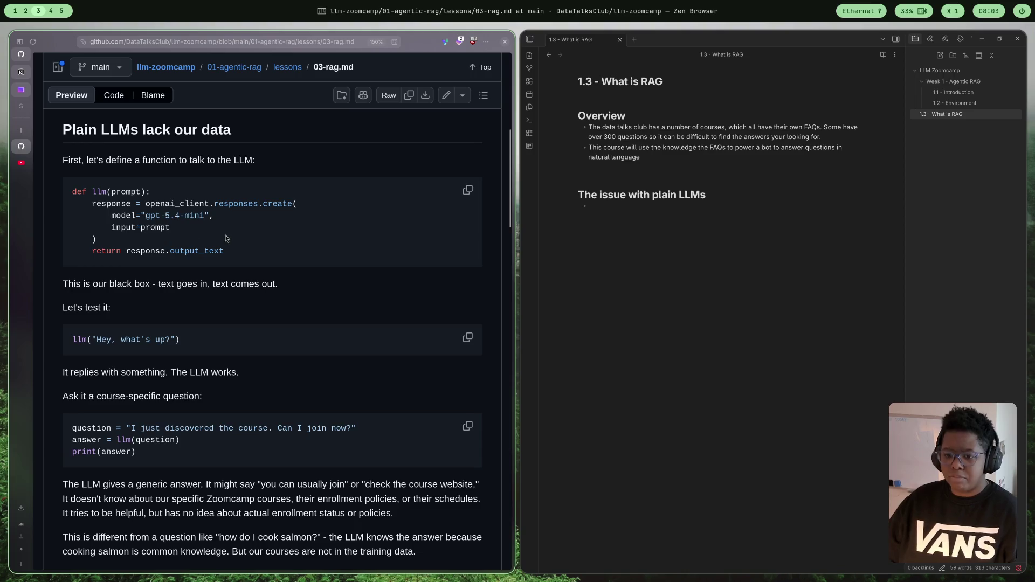
scroll(380, 187, down, 2)
scroll(307, 252, down, 2)
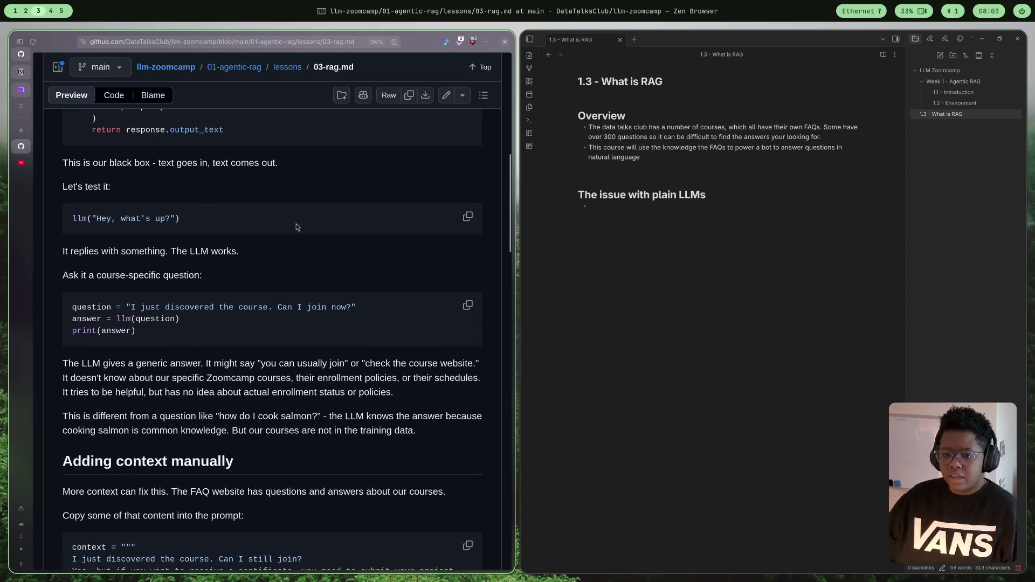
scroll(275, 231, up, 2)
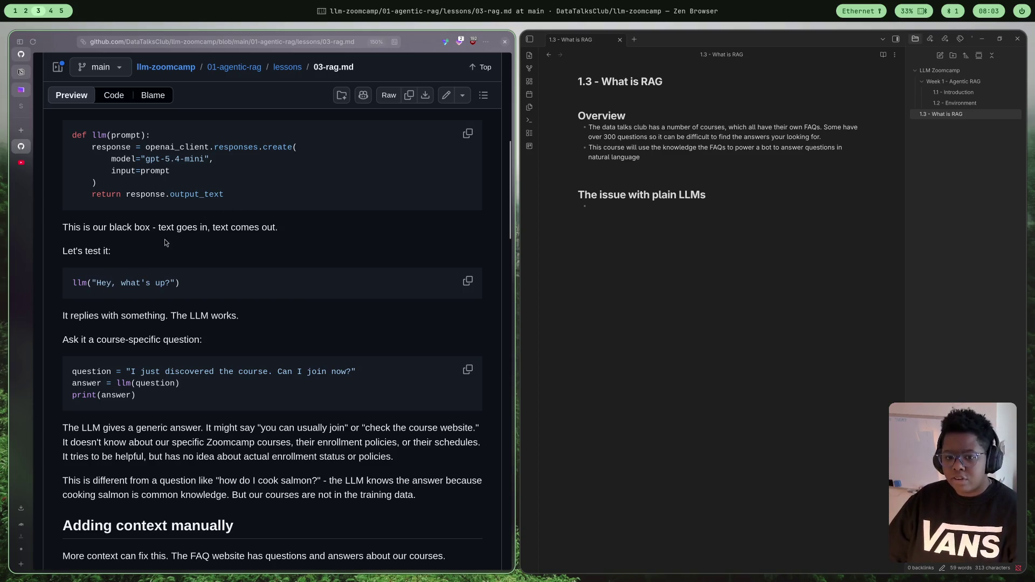
key(ctrl+minus)
key(ctrl+minus)
key(ctrl+plus)
key(ctrl+plus)
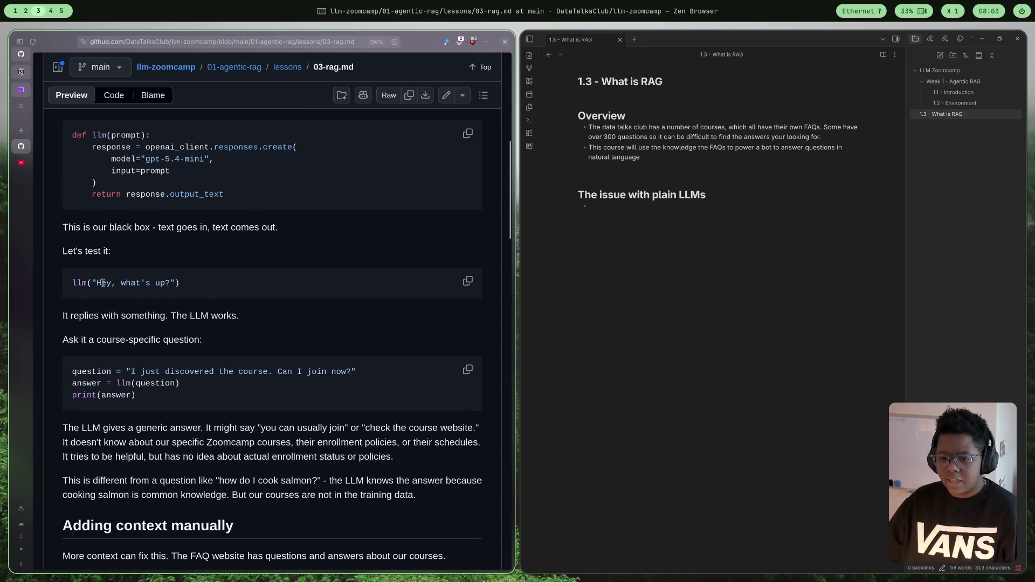
drag(93, 283, 210, 286)
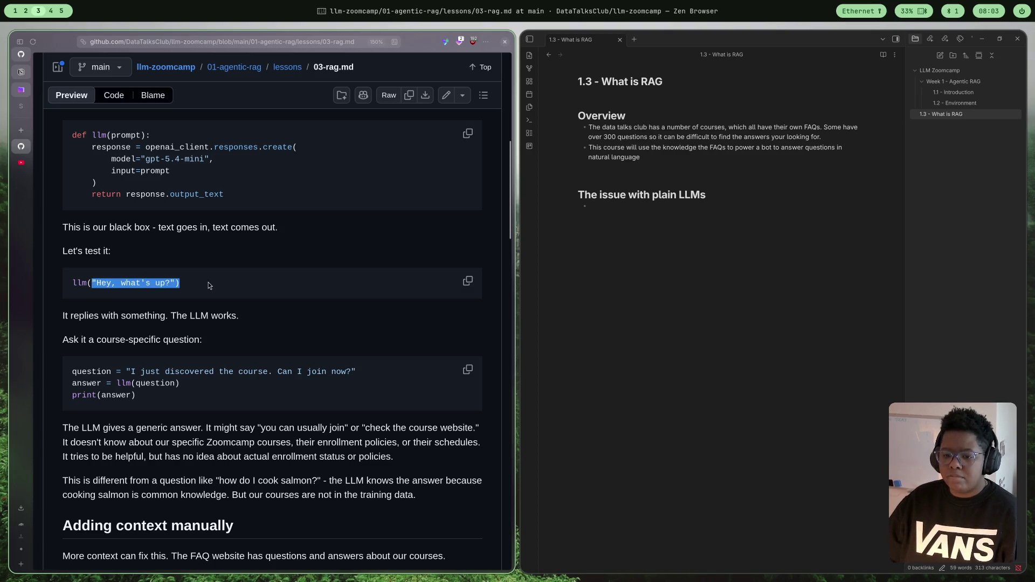
click(226, 307)
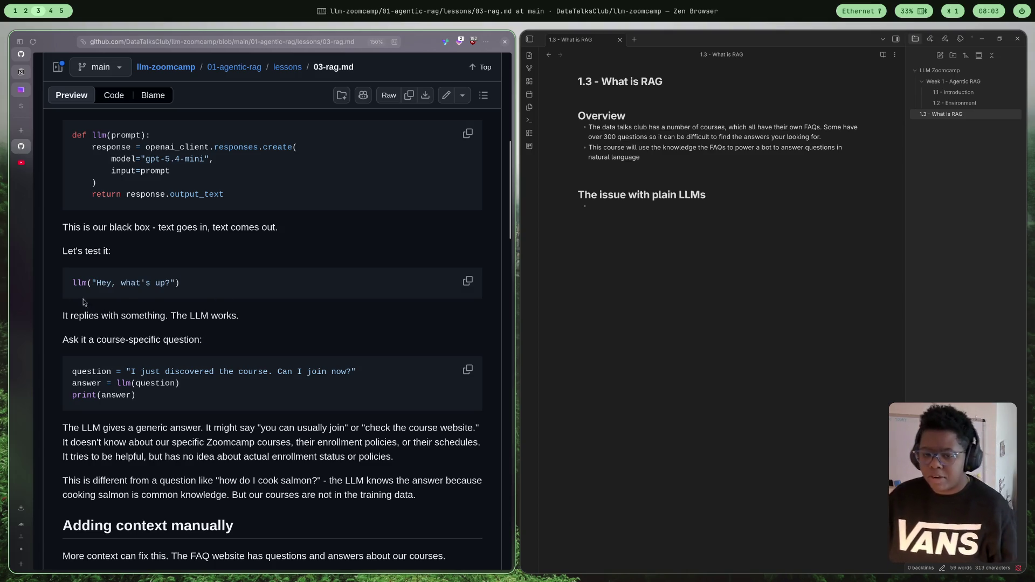
key(super)
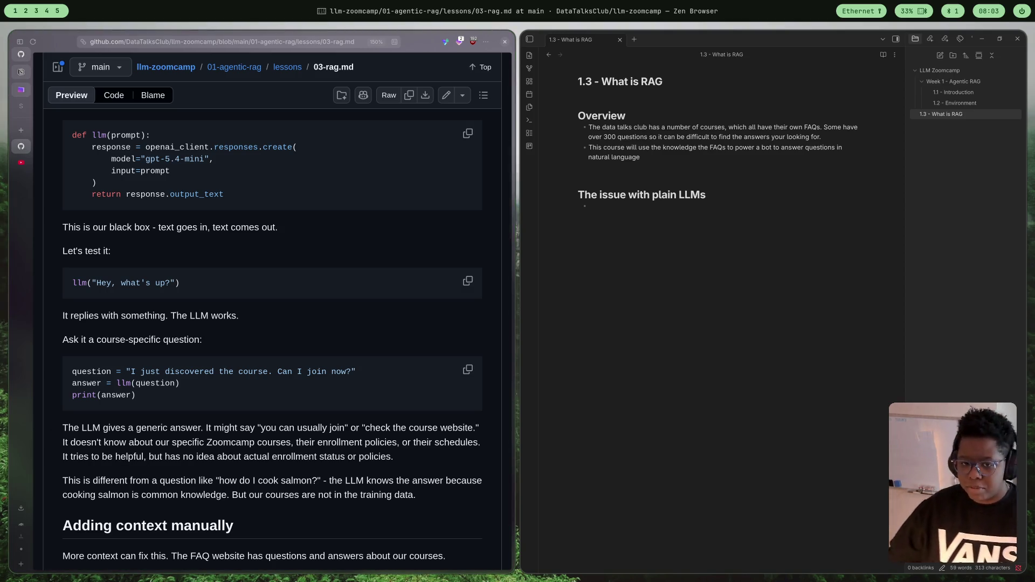
scroll(294, 313, down, 3)
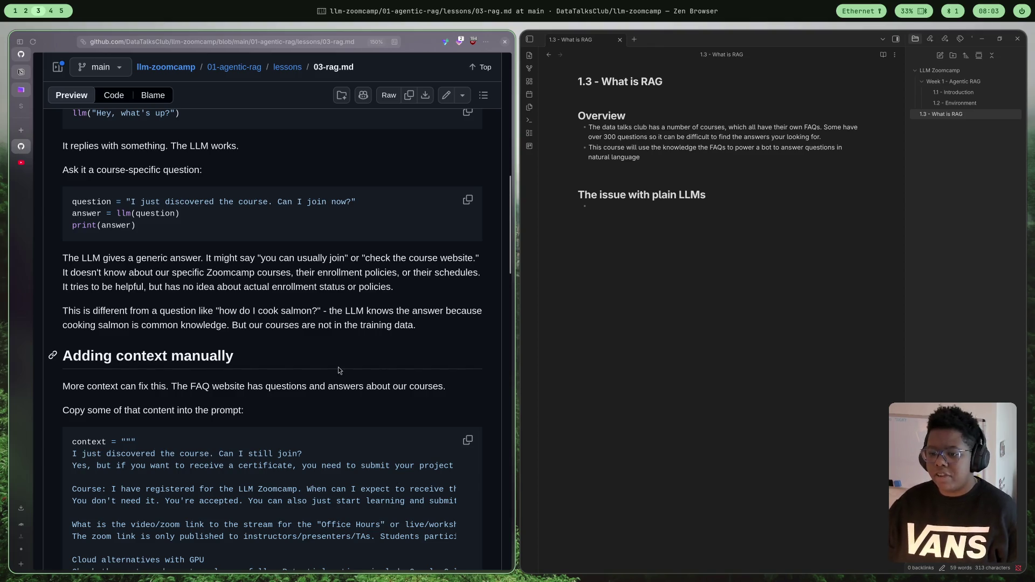
scroll(300, 263, up, 10)
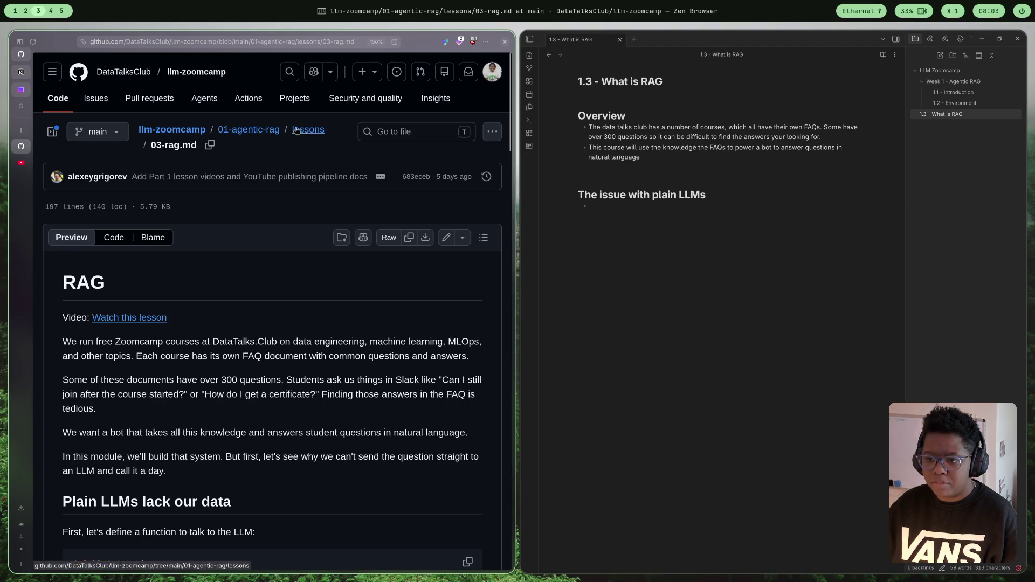
right_click(266, 132)
key(Escape)
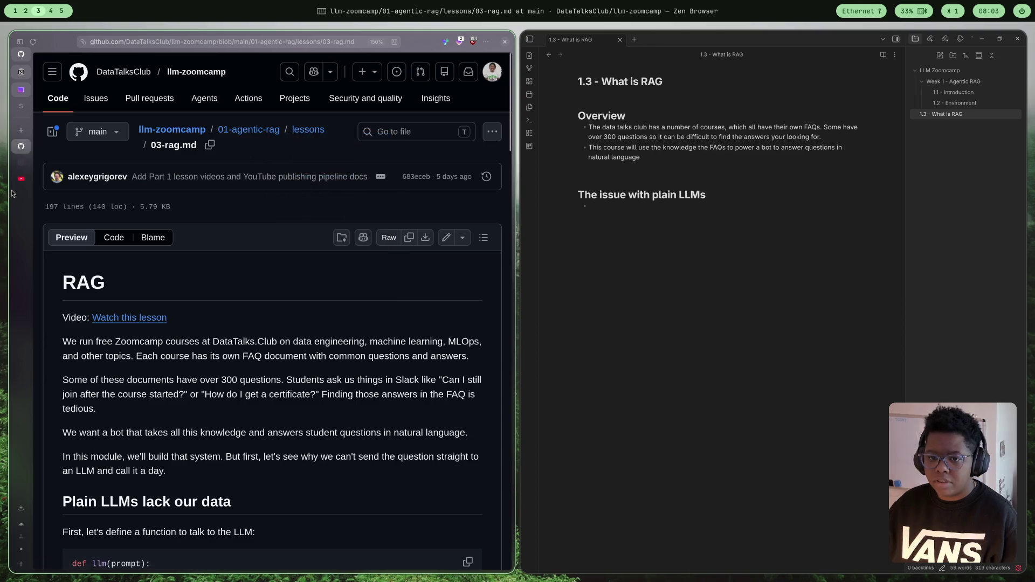
click(24, 165)
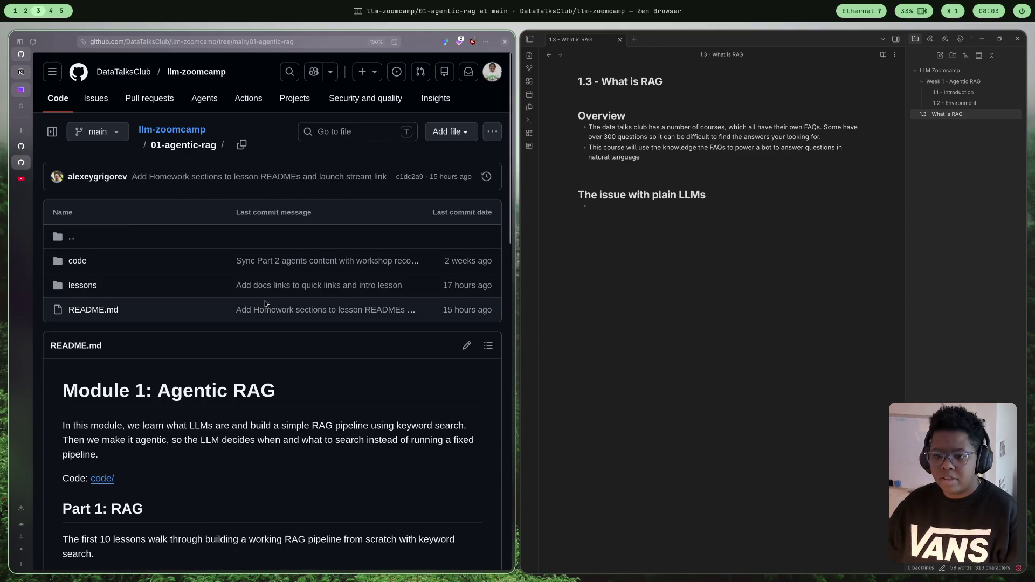
click(77, 261)
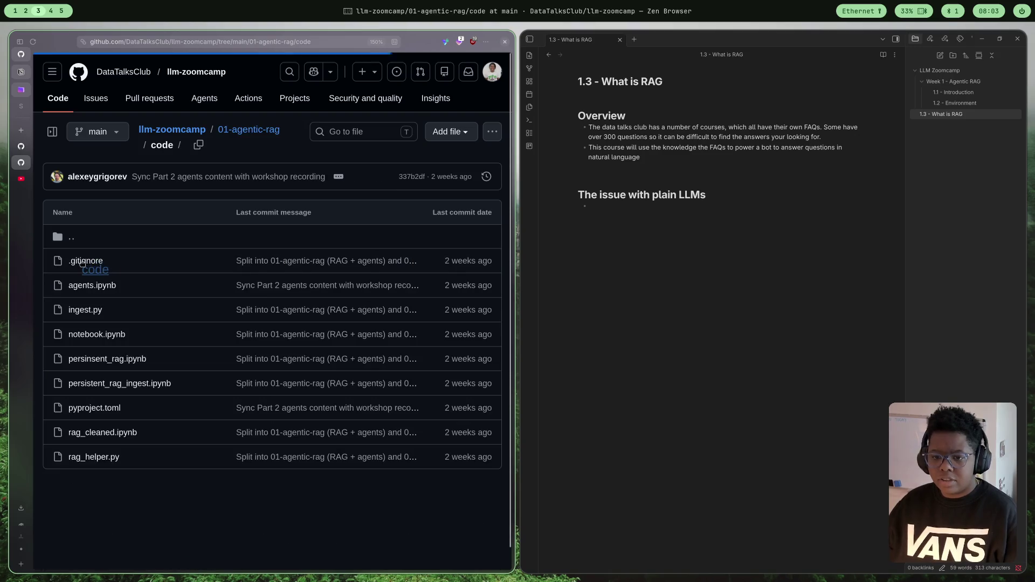
click(91, 336)
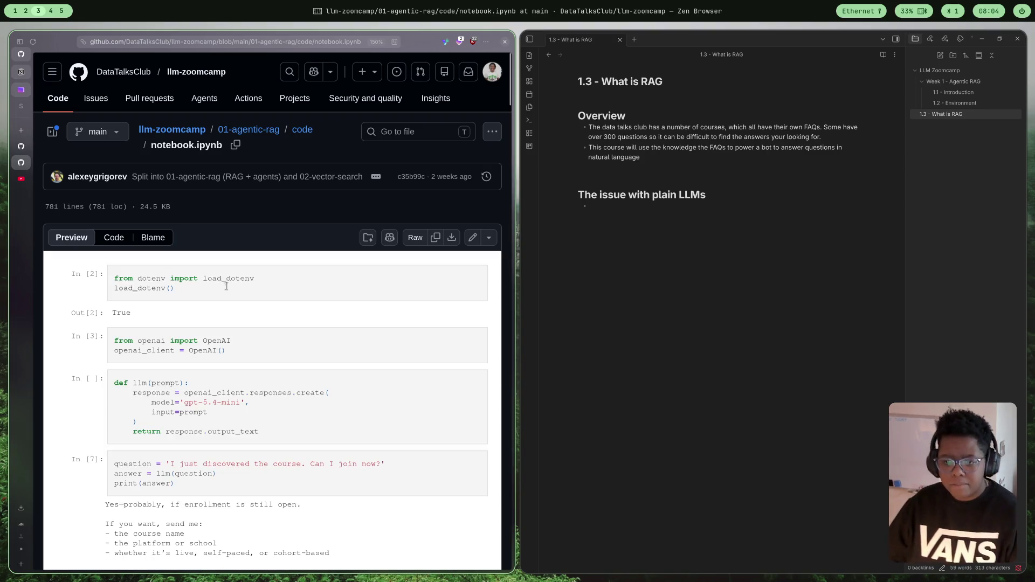
scroll(320, 324, down, 5)
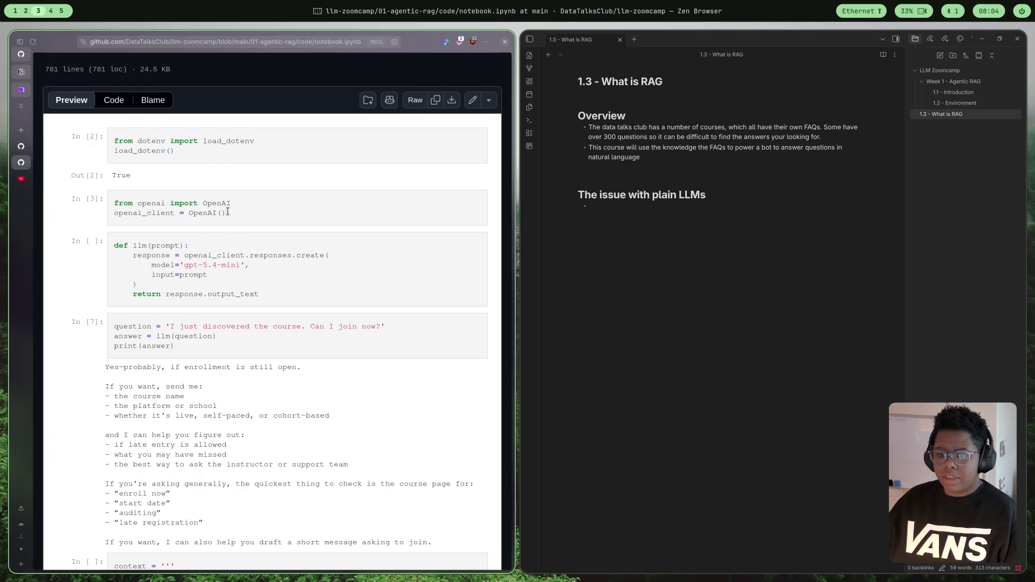
drag(270, 215, 114, 206)
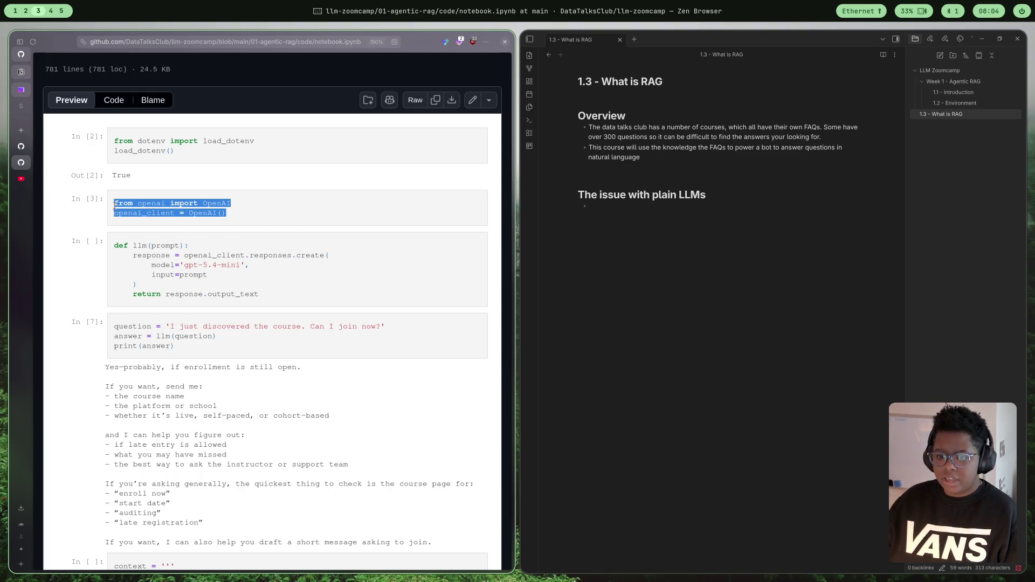
click(340, 222)
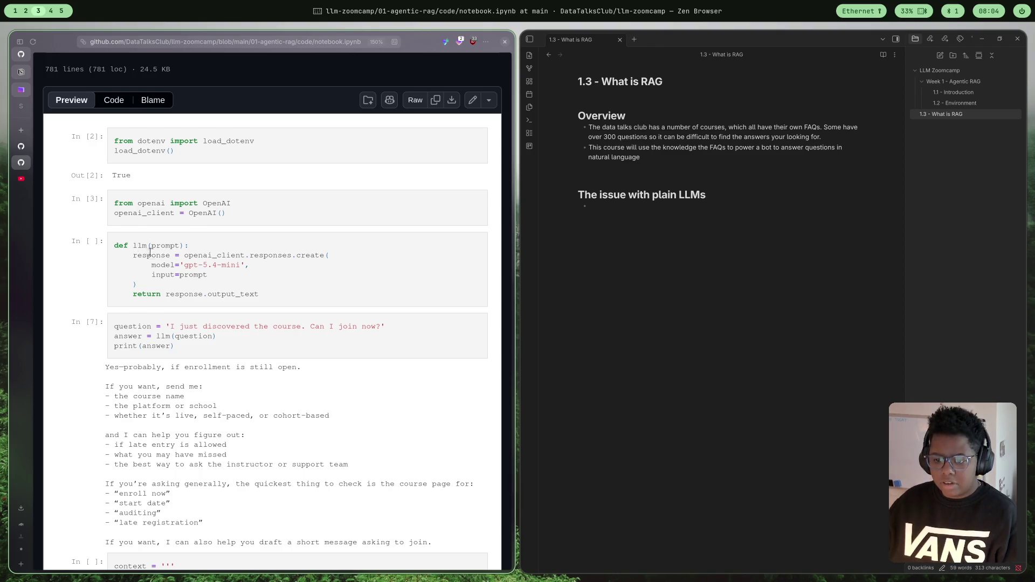
drag(148, 252, 249, 265)
click(299, 296)
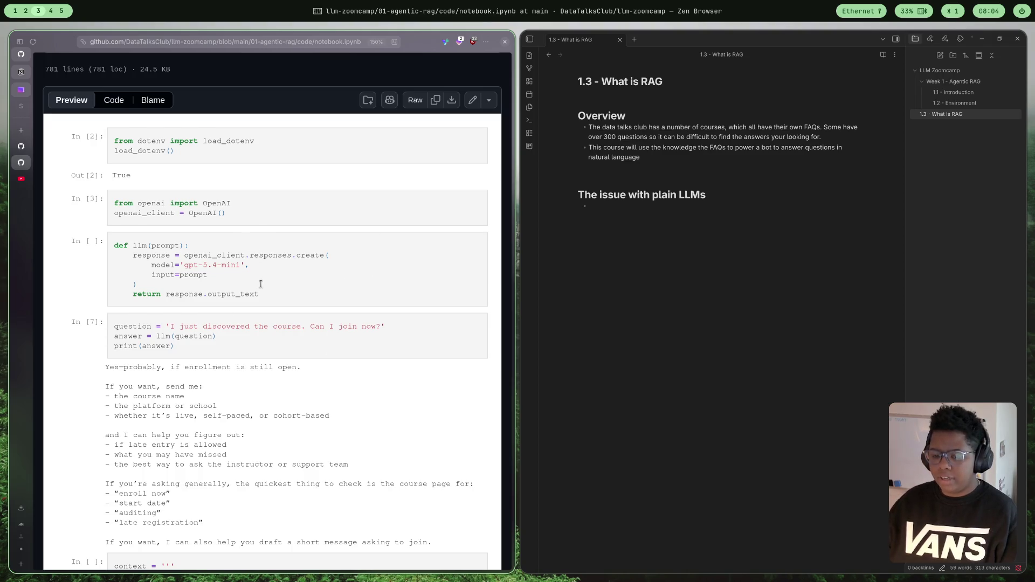
scroll(219, 269, down, 2)
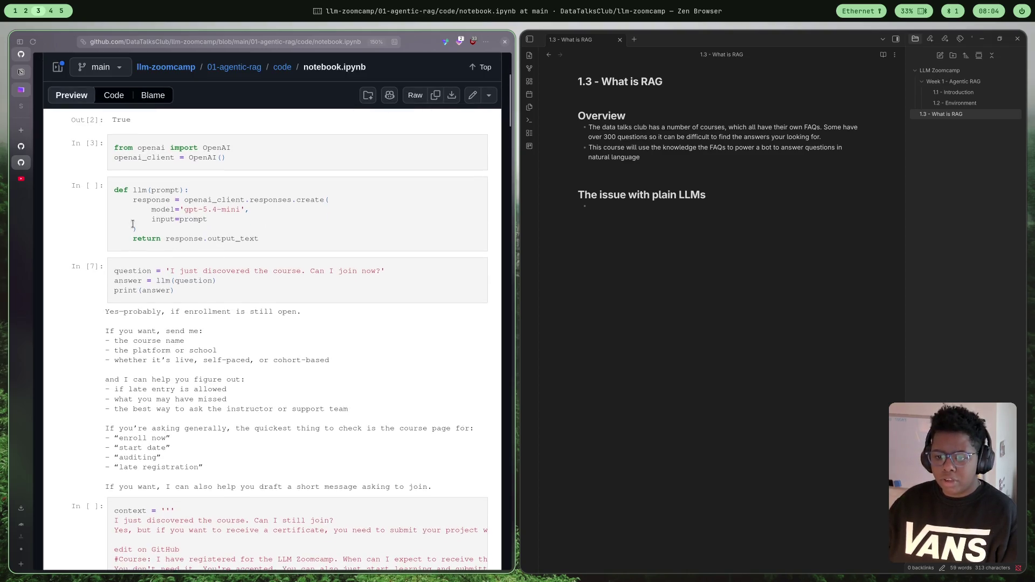
drag(166, 237, 259, 238)
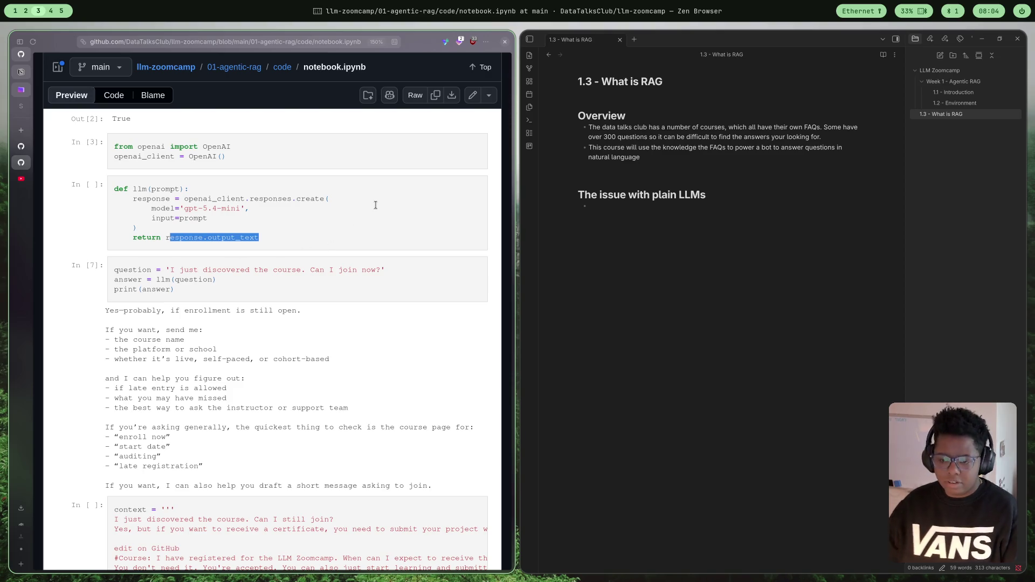
click(374, 223)
scroll(226, 231, down, 5)
scroll(221, 237, up, 5)
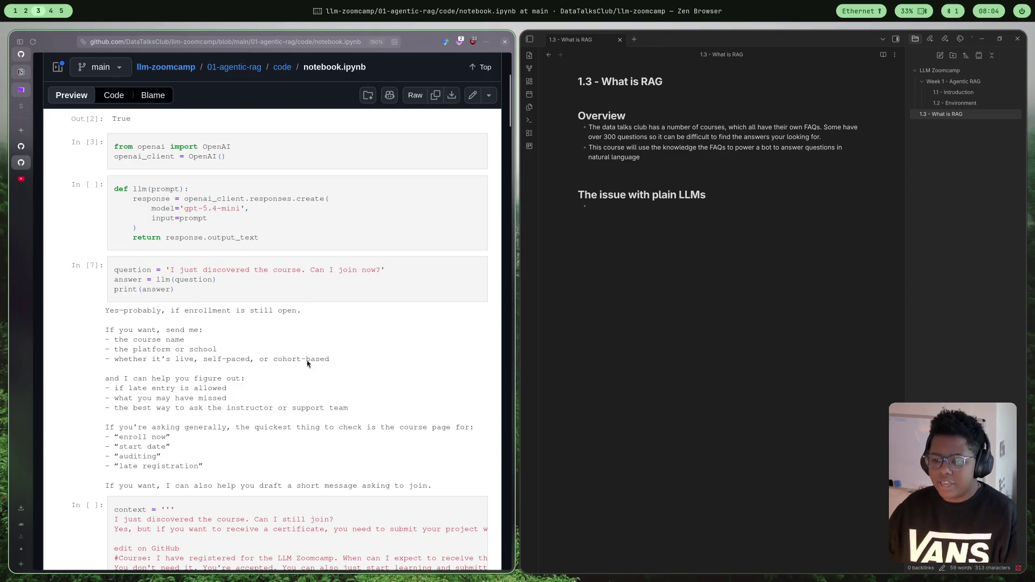
scroll(318, 310, down, 2)
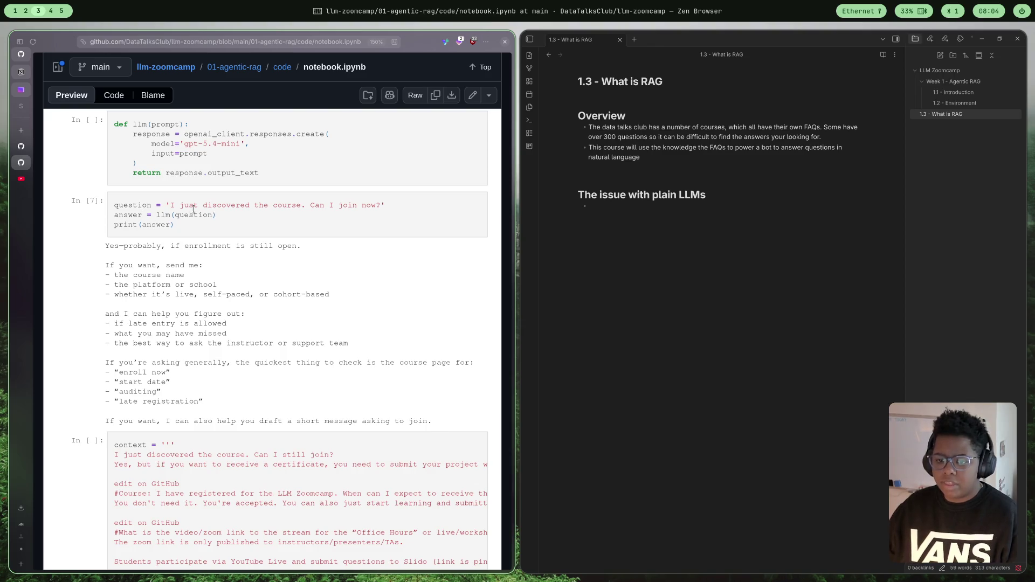
drag(172, 205, 406, 202)
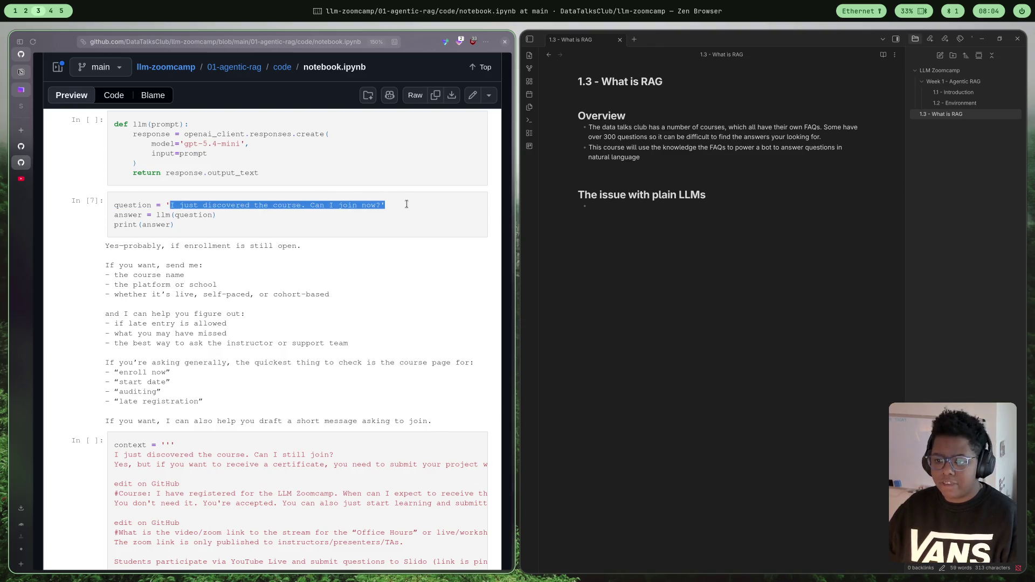
click(323, 222)
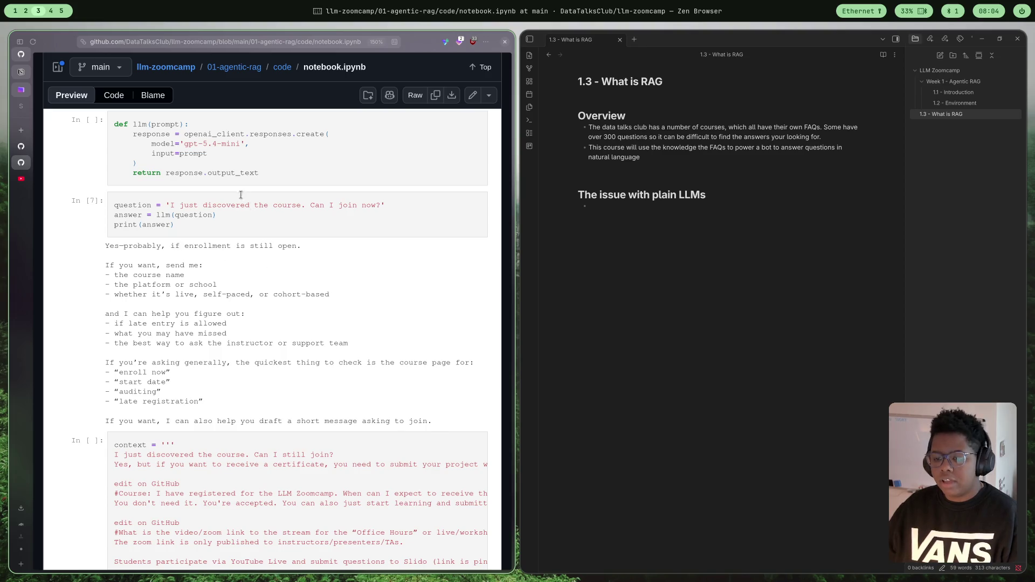
mouse_move(143, 246)
mouse_down()
mouse_move(206, 273)
mouse_move(227, 310)
mouse_move(319, 330)
mouse_move(336, 360)
mouse_up()
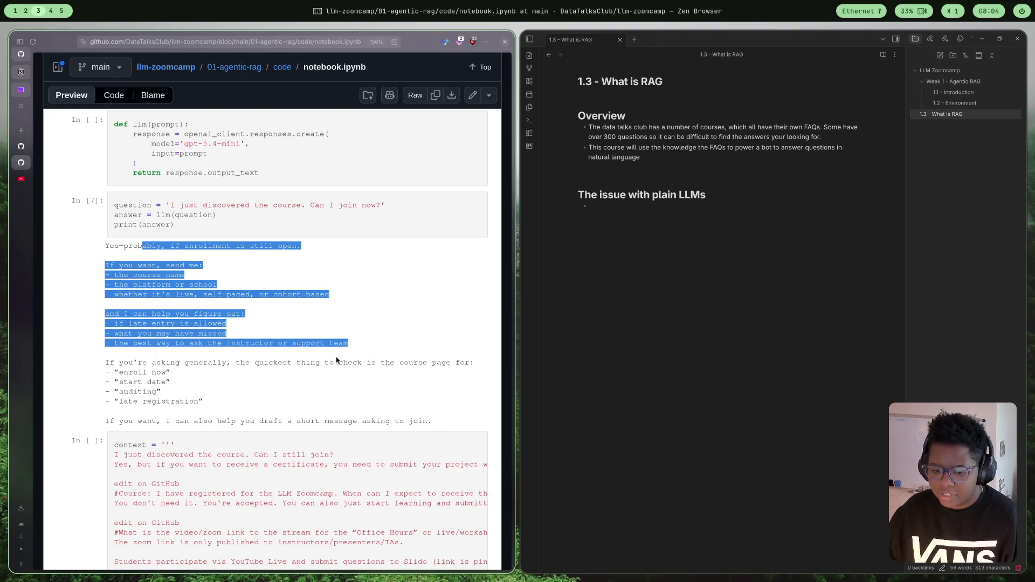
triple_click(163, 363)
click(119, 361)
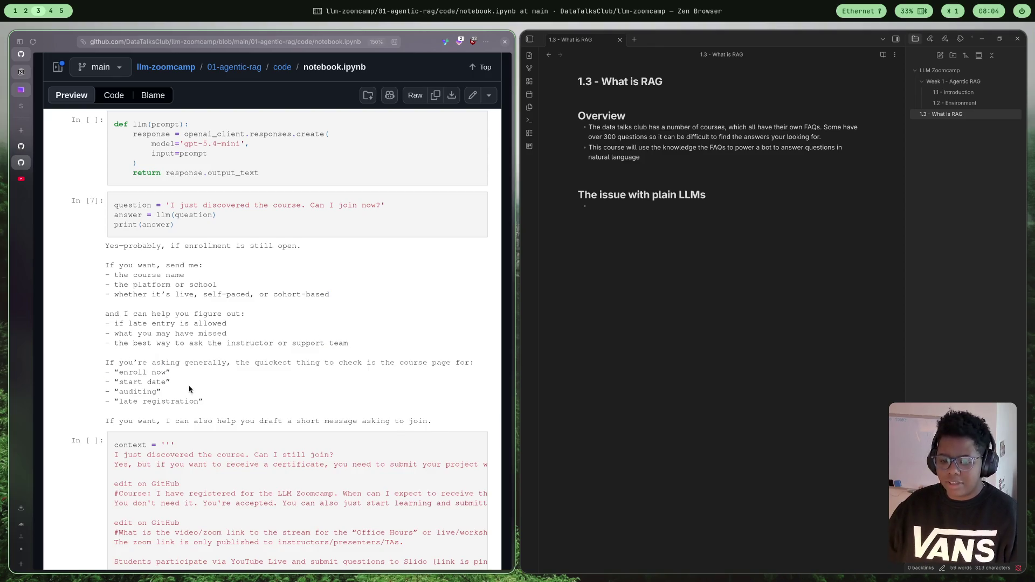
scroll(245, 398, down, 3)
scroll(209, 292, down, 4)
- Highlight the context FAQ answers, prompt instructions, Question placeholder and course-aware answer output
scroll(149, 237, down, 3)
scroll(124, 239, up, 3)
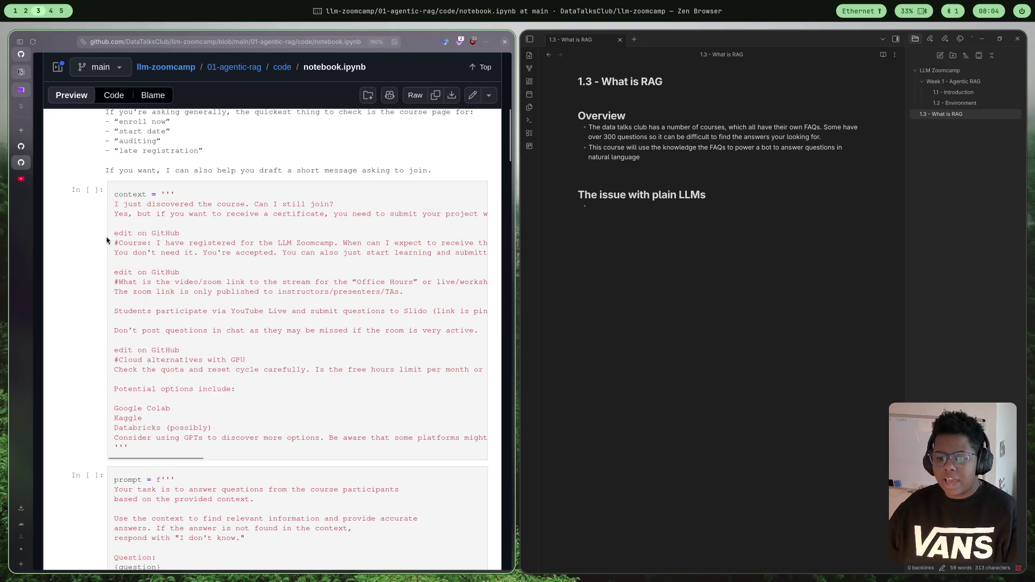
mouse_move(130, 214)
mouse_down()
mouse_move(162, 226)
mouse_move(265, 405)
mouse_up()
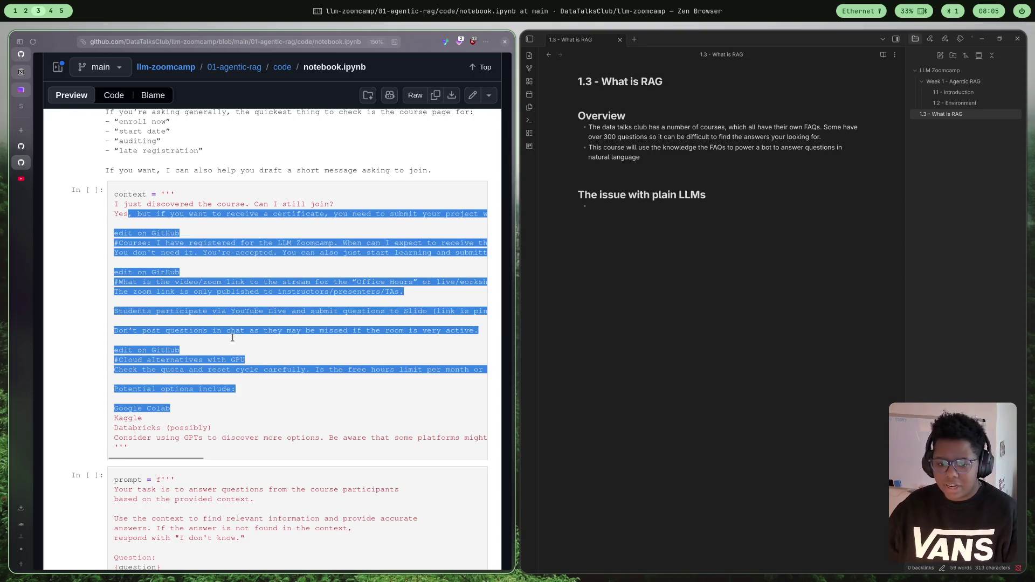
click(246, 291)
scroll(132, 299, down, 4)
drag(132, 298, 156, 306)
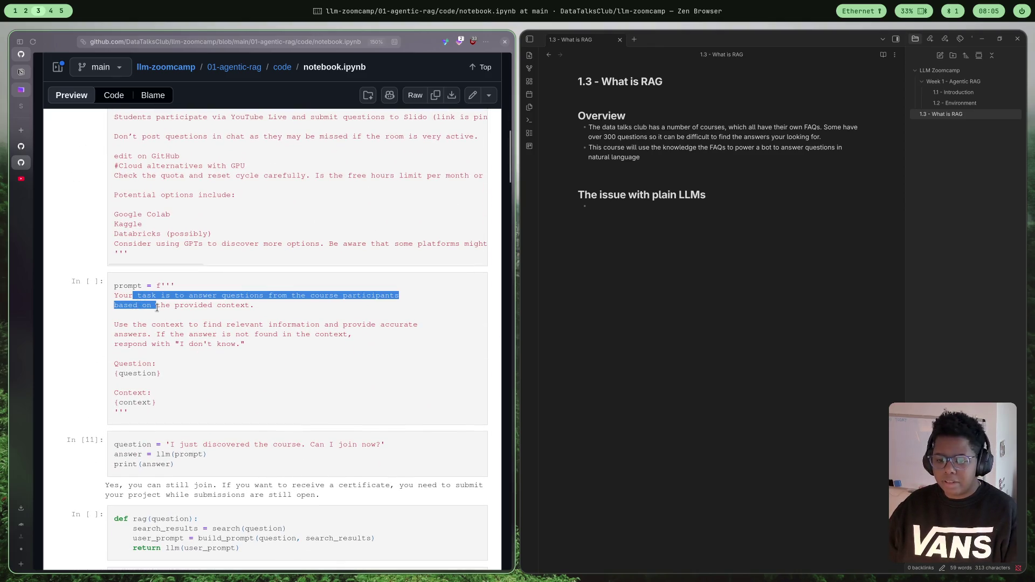
click(178, 351)
drag(171, 373, 110, 366)
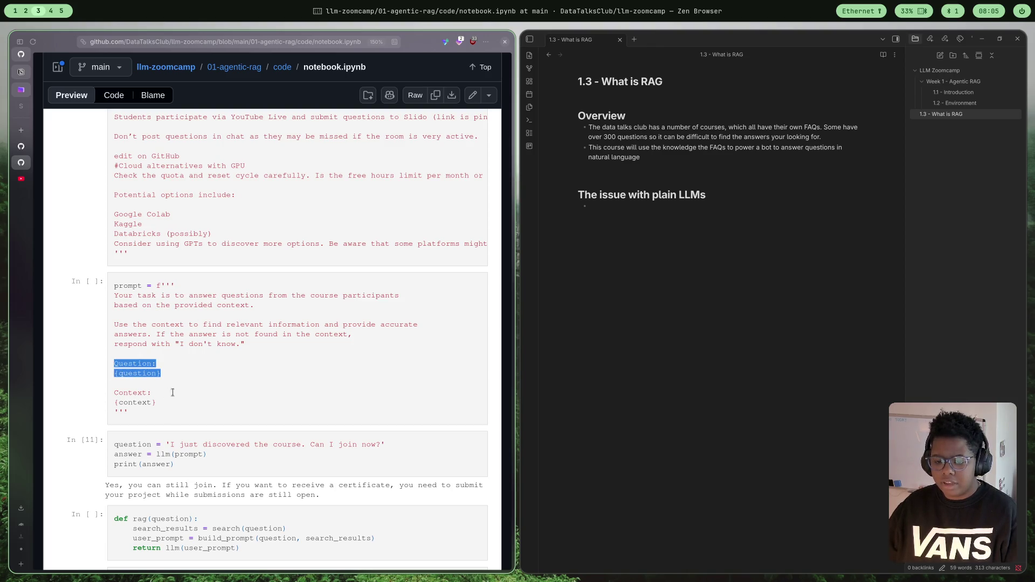
click(207, 392)
scroll(177, 392, down, 5)
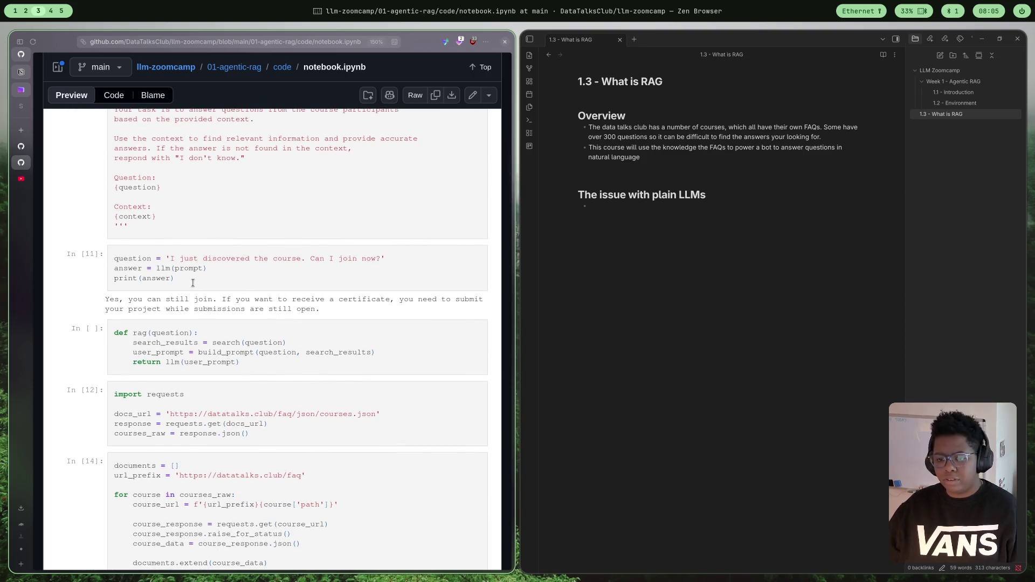
scroll(193, 282, down, 2)
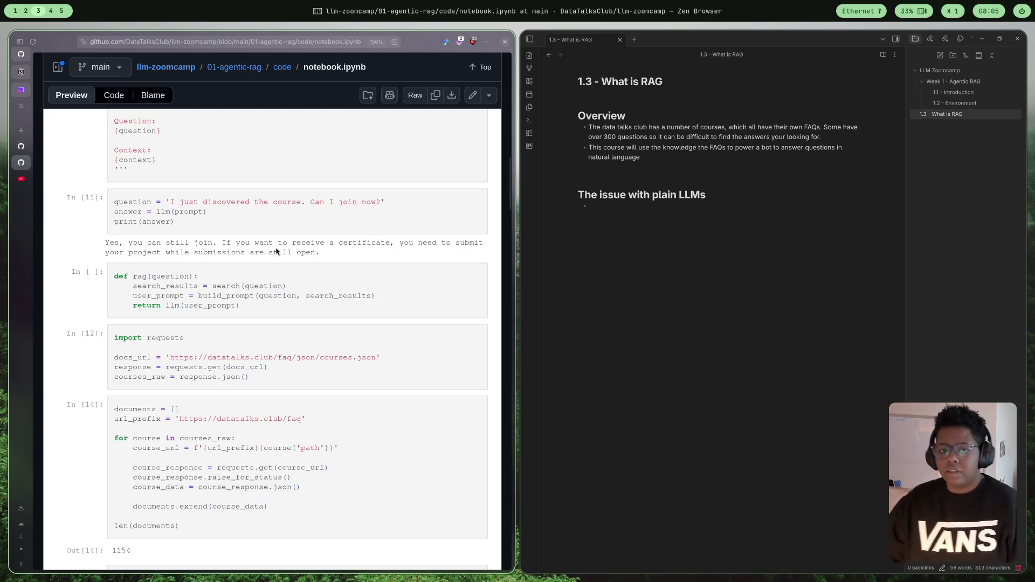
drag(321, 254, 109, 241)
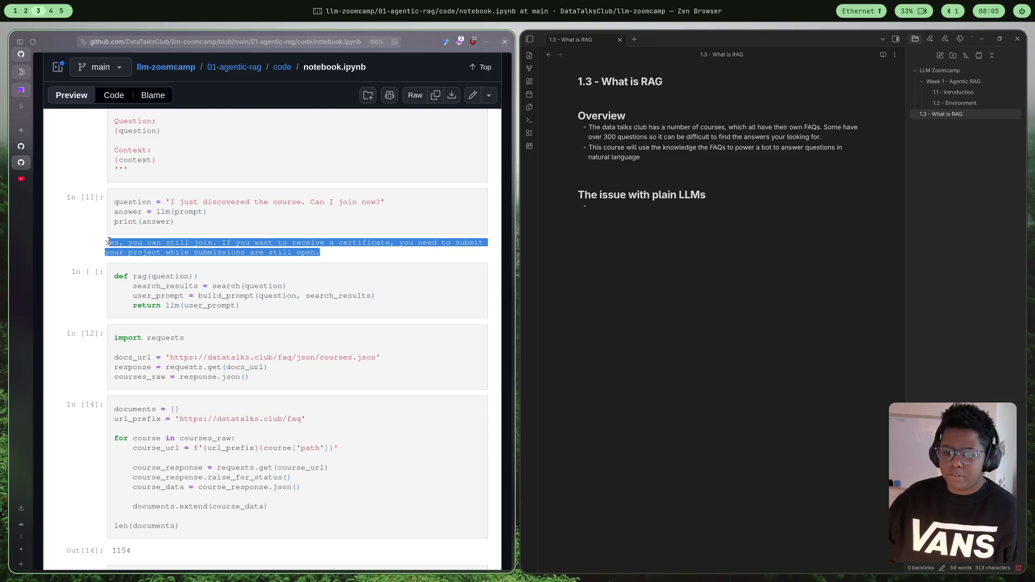
click(408, 258)
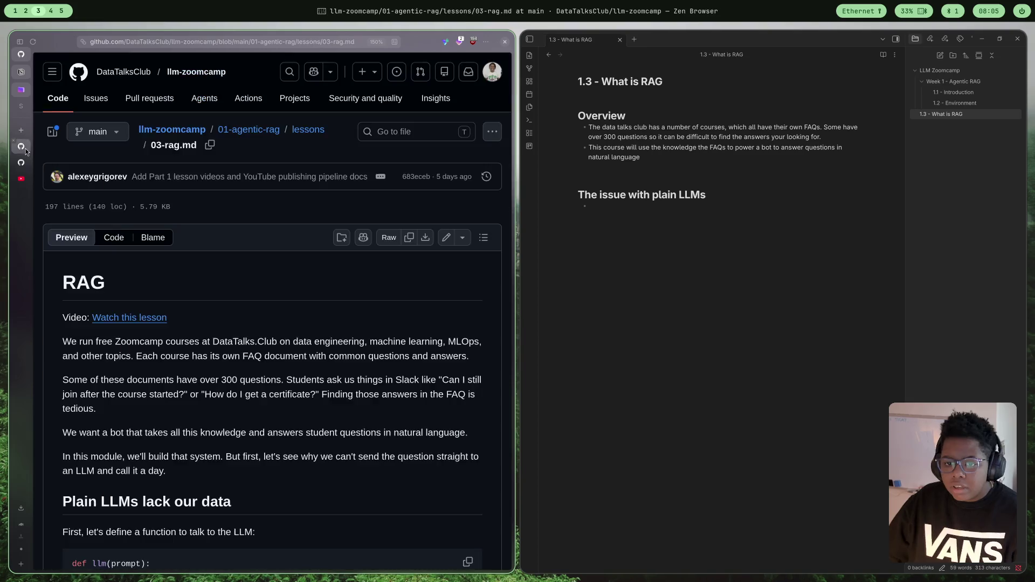
- Skim the 03-rag.md lesson page, then move to the VSCodium workspace
click(21, 146)
scroll(295, 369, down, 5)
scroll(296, 369, down, 6)
scroll(270, 270, up, 2)
scroll(253, 227, down, 1)
scroll(242, 179, up, 1)
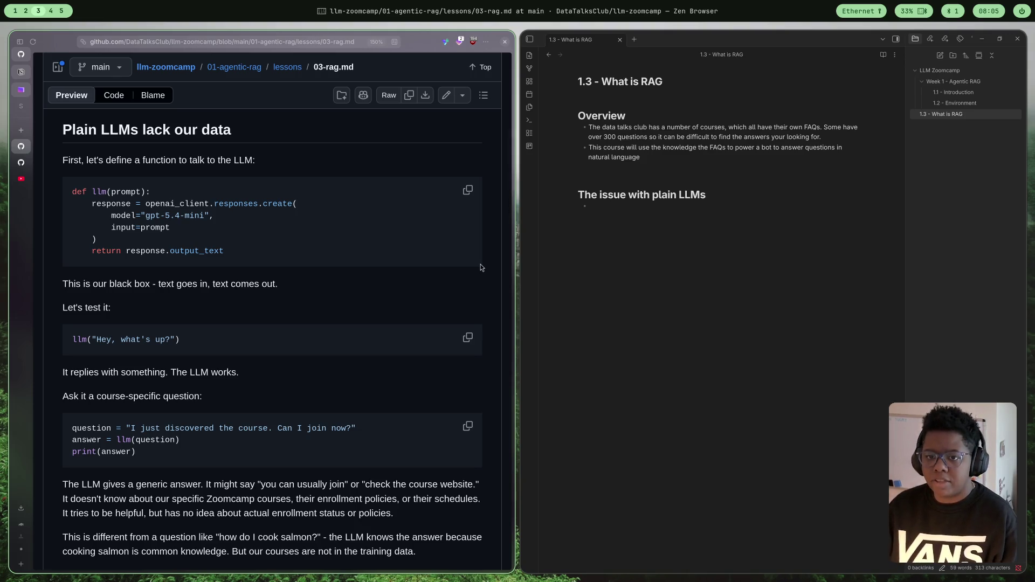
key(super+2)
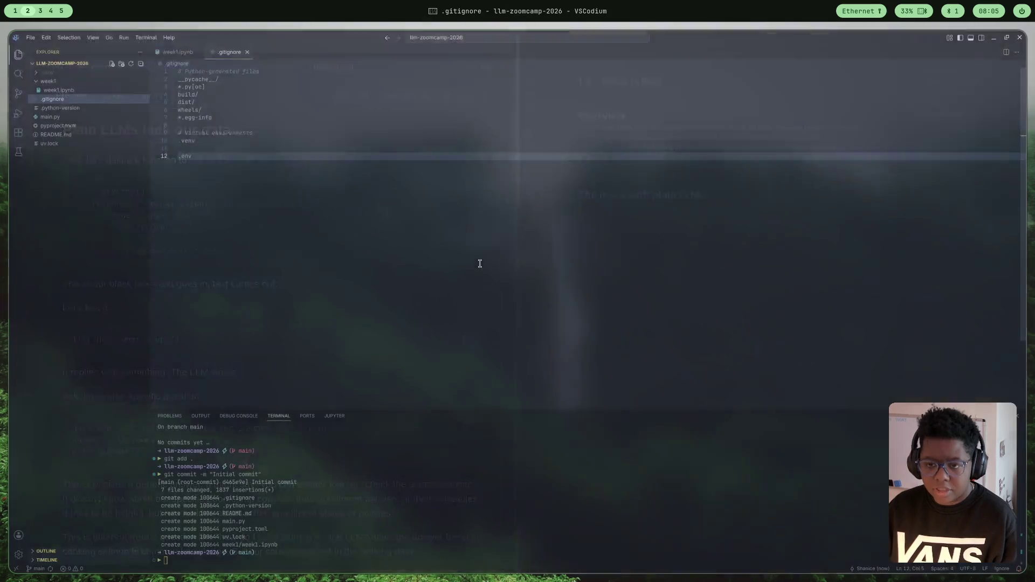
- Open week1.ipynb, insert a code cell below the config cell and hide the terminal panel
click(93, 90)
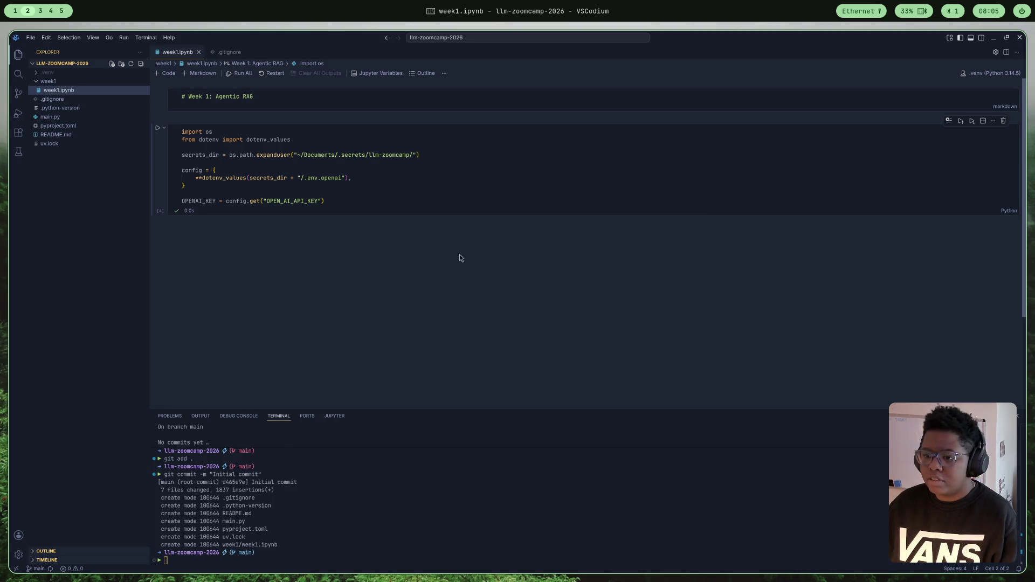
click(569, 216)
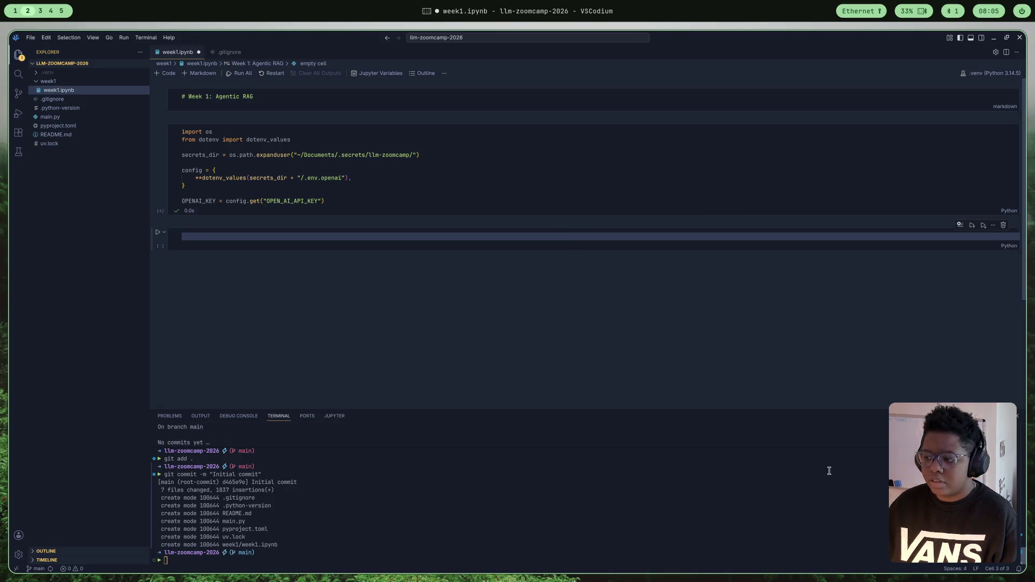
key(ctrl+j)
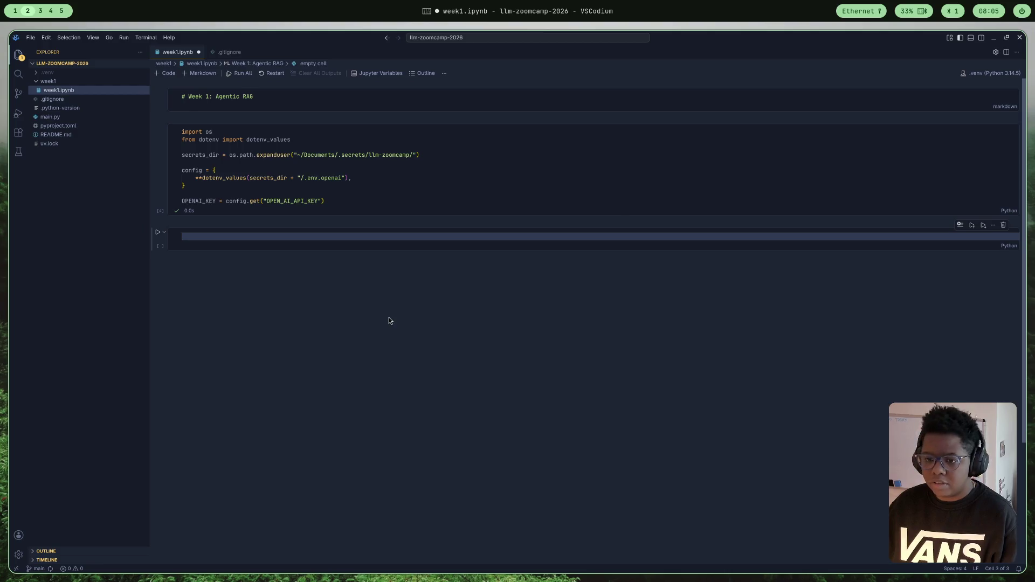
scroll(294, 248, down, 1)
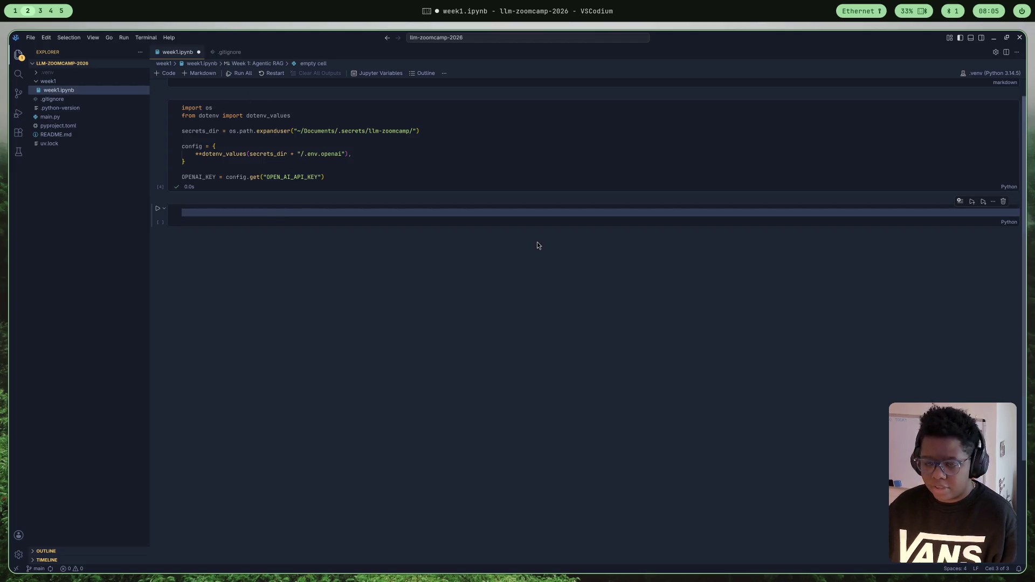
scroll(537, 241, up, 1)
click(40, 11)
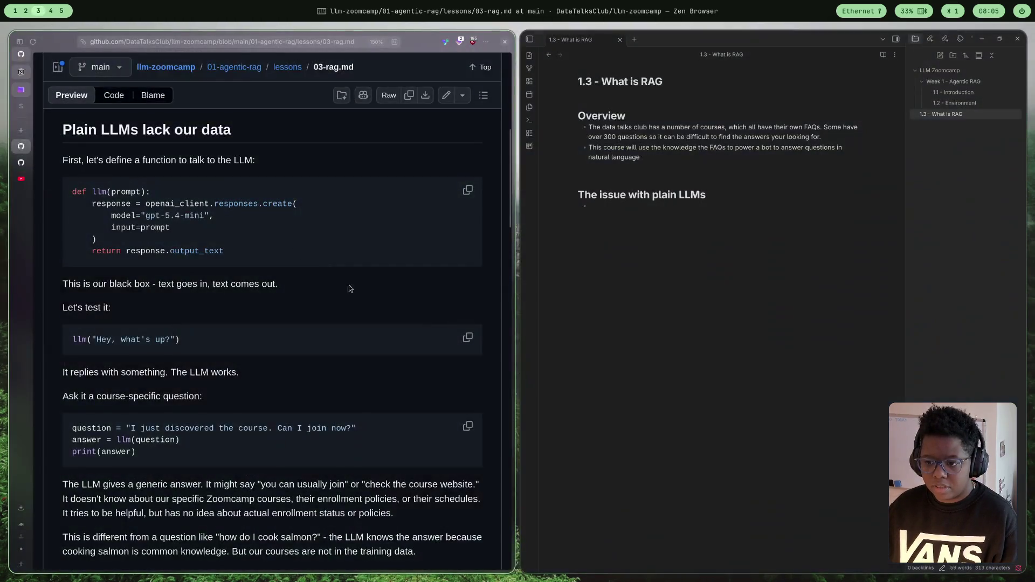
- Bring up the course notebook.ipynb and scroll toward its load_dotenv and OpenAI client cells
scroll(347, 363, up, 2)
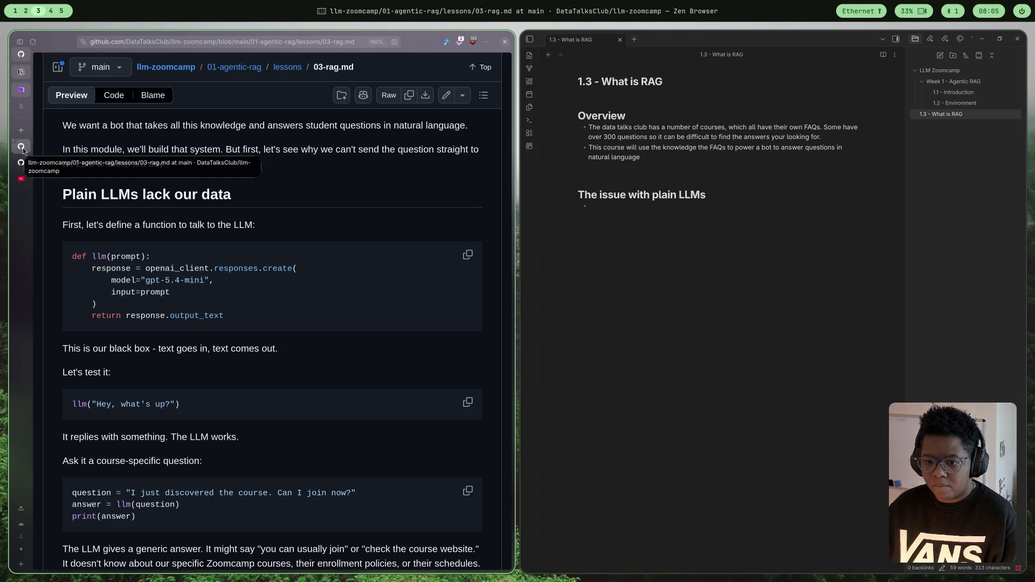
click(21, 162)
scroll(256, 292, up, 15)
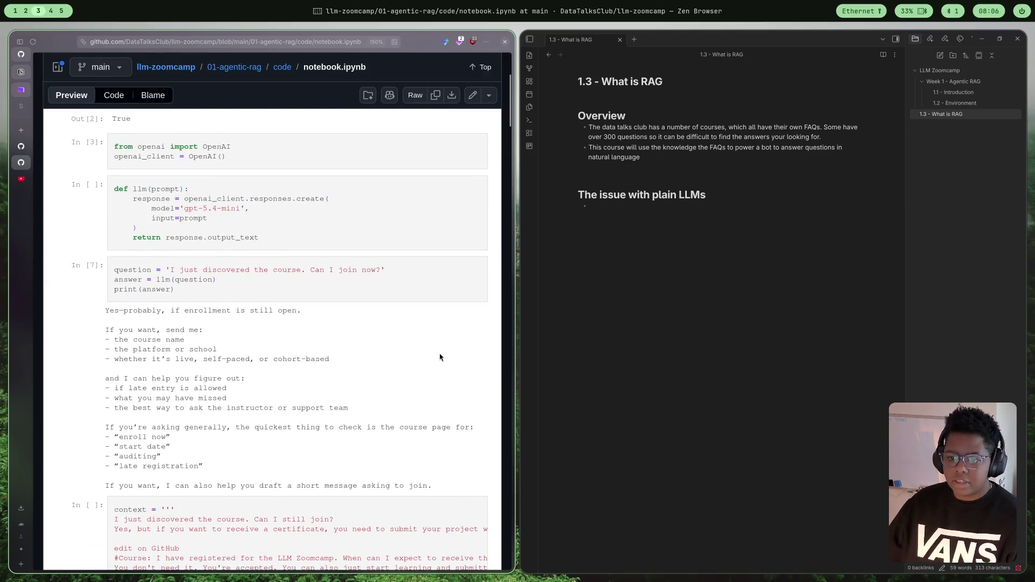
scroll(413, 363, up, 1)
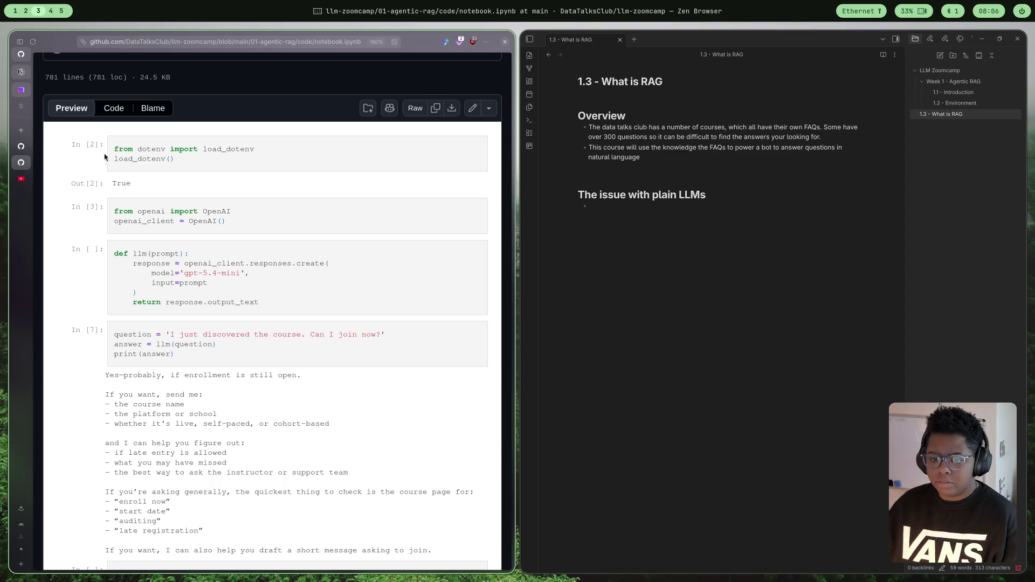
- Write 'from openai import OpenAI' in the third cell using autocomplete
click(27, 11)
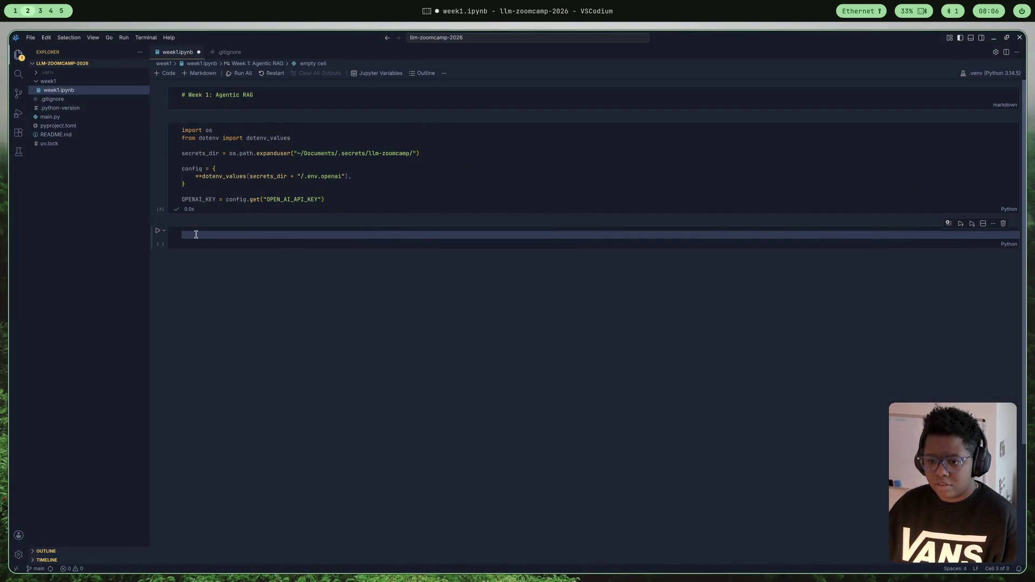
text(from)
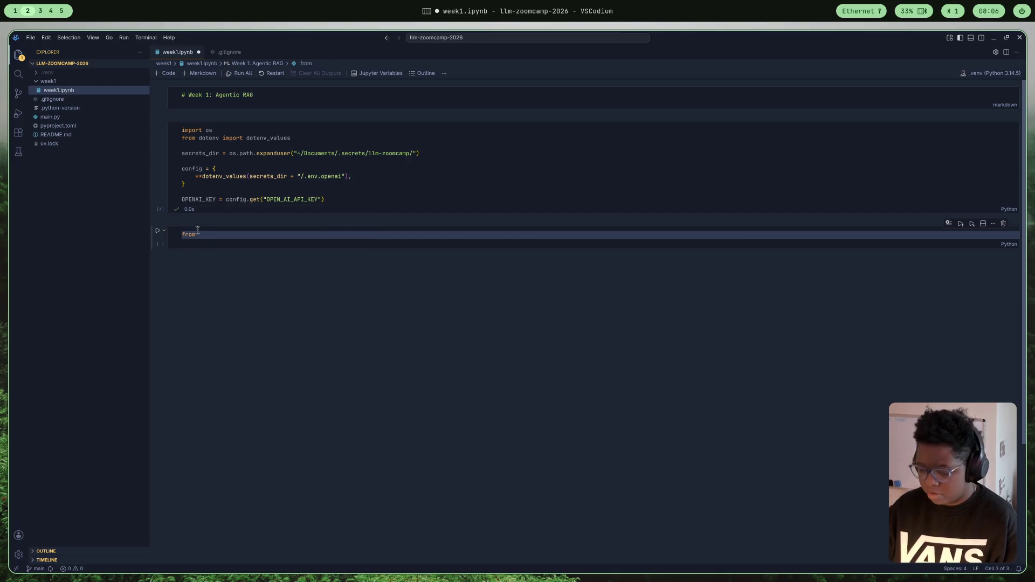
text( opena)
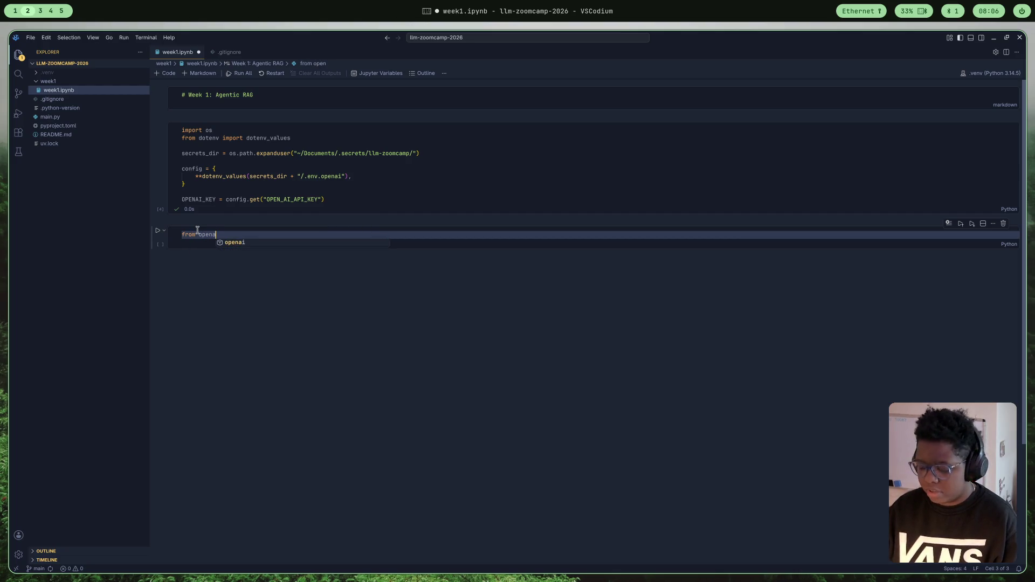
text(i import Open)
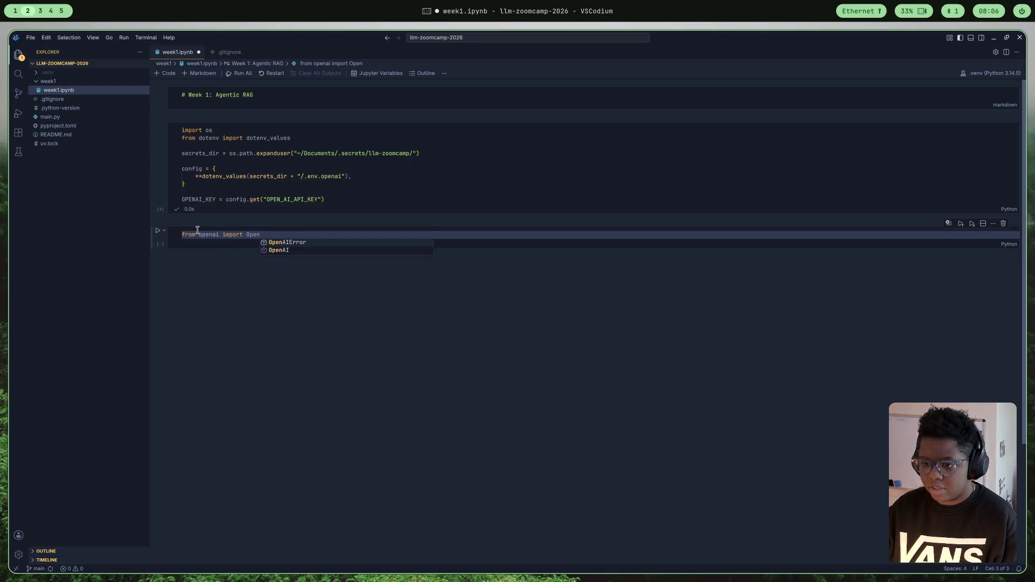
key(Tab)
key(Return)
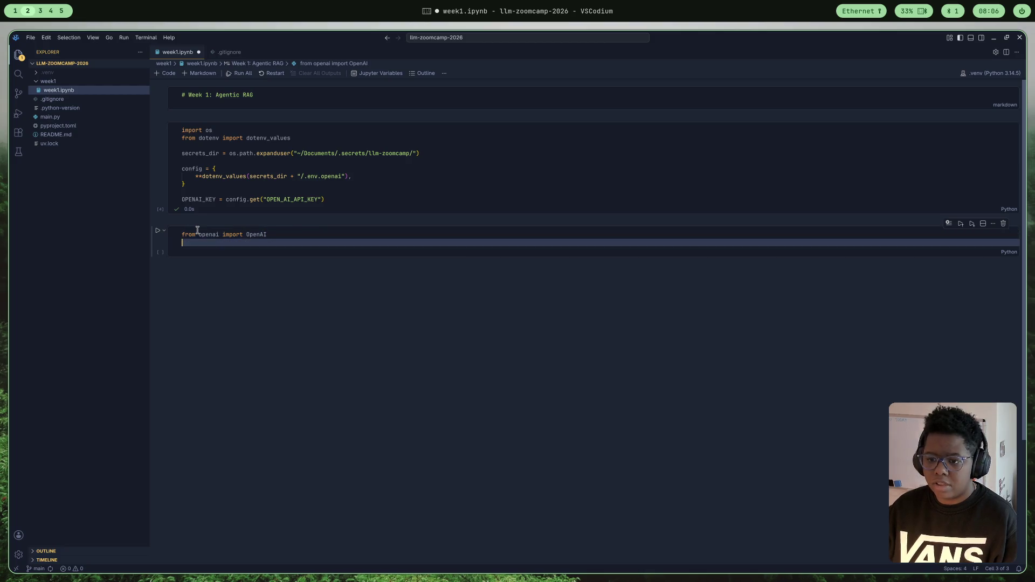
- Add the line 'openai_client = OpenAI()', checking the course notebook along the way
click(38, 11)
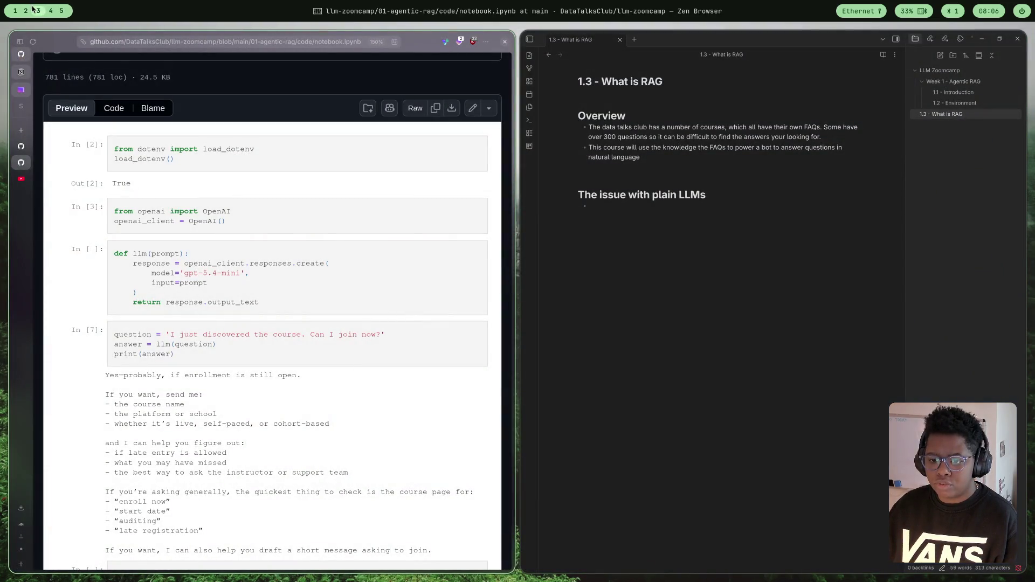
click(26, 11)
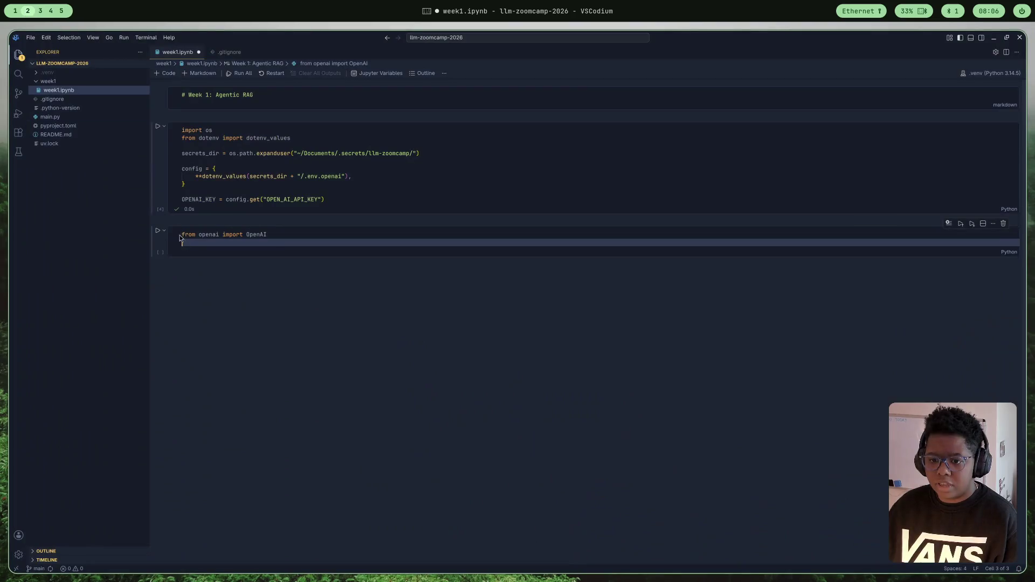
text(ap)
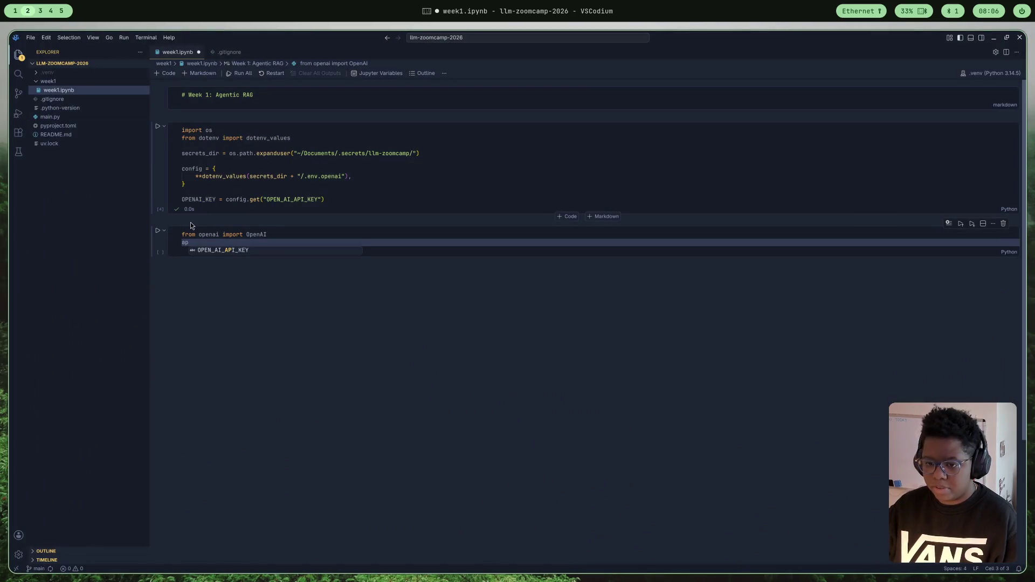
key(BackSpace)
key(BackSpace)
text(openai)
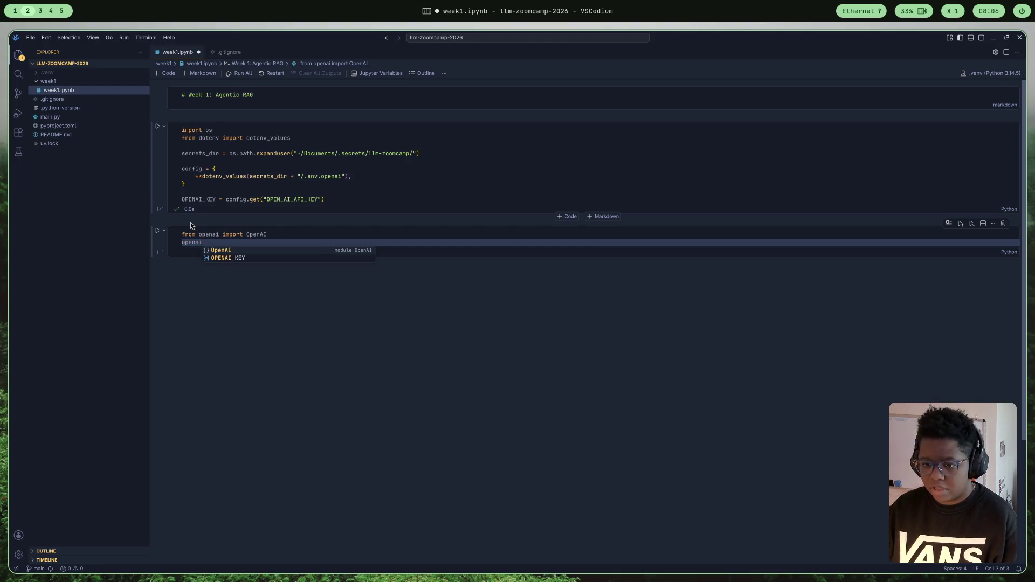
text(-)
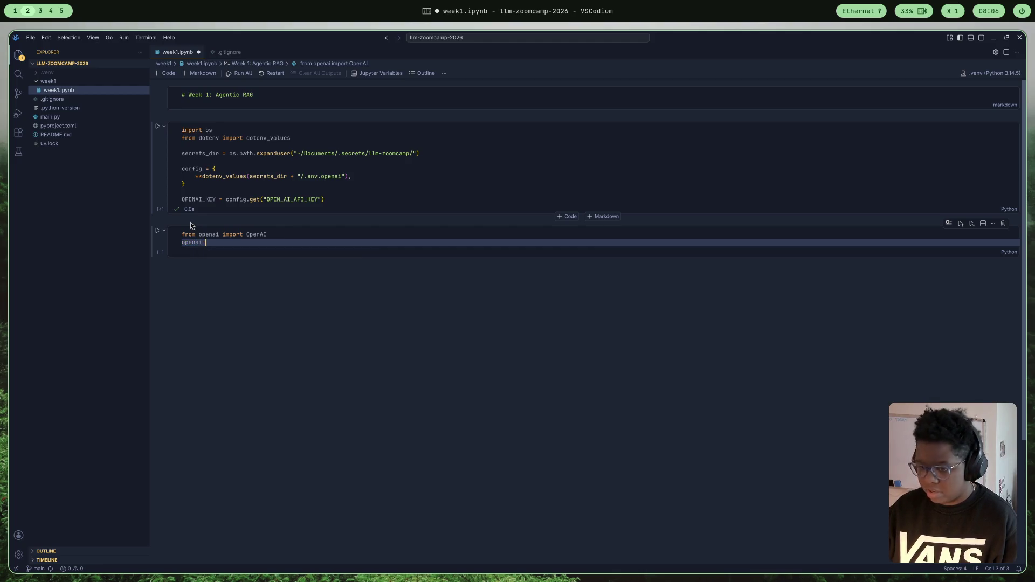
text(_cliient)
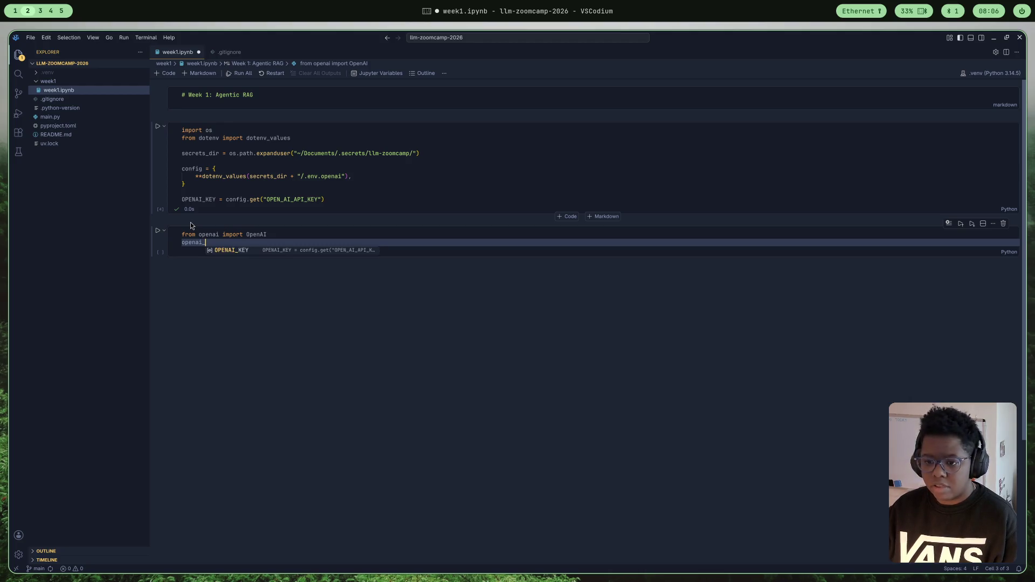
key(BackSpace)
key(BackSpace)
key(BackSpace)
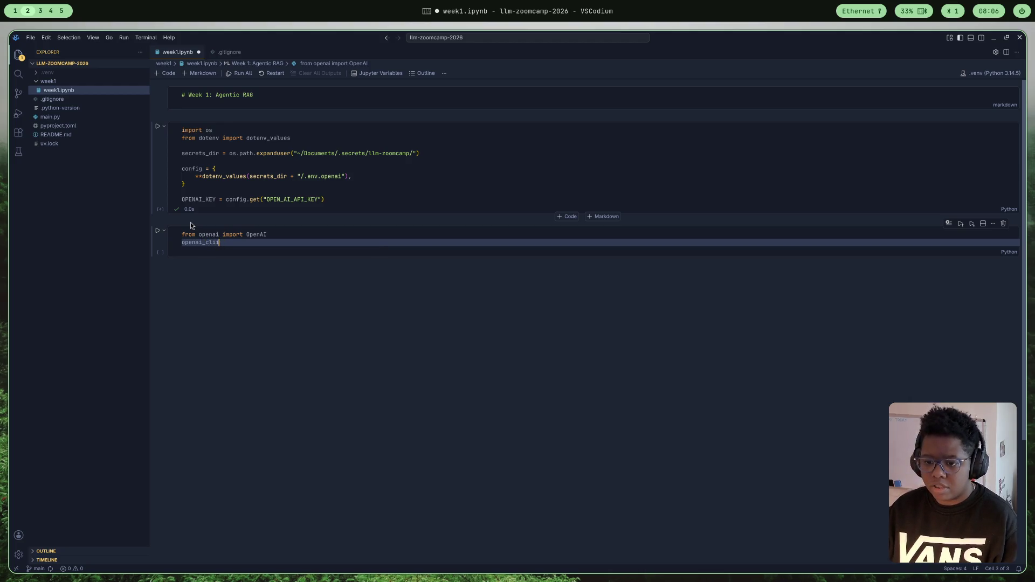
text(= )
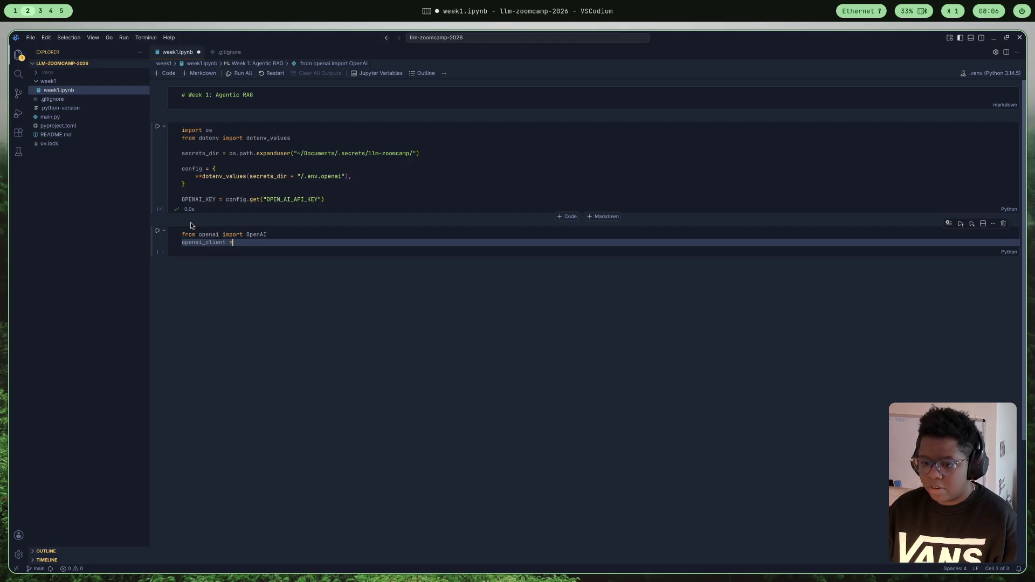
text(O)
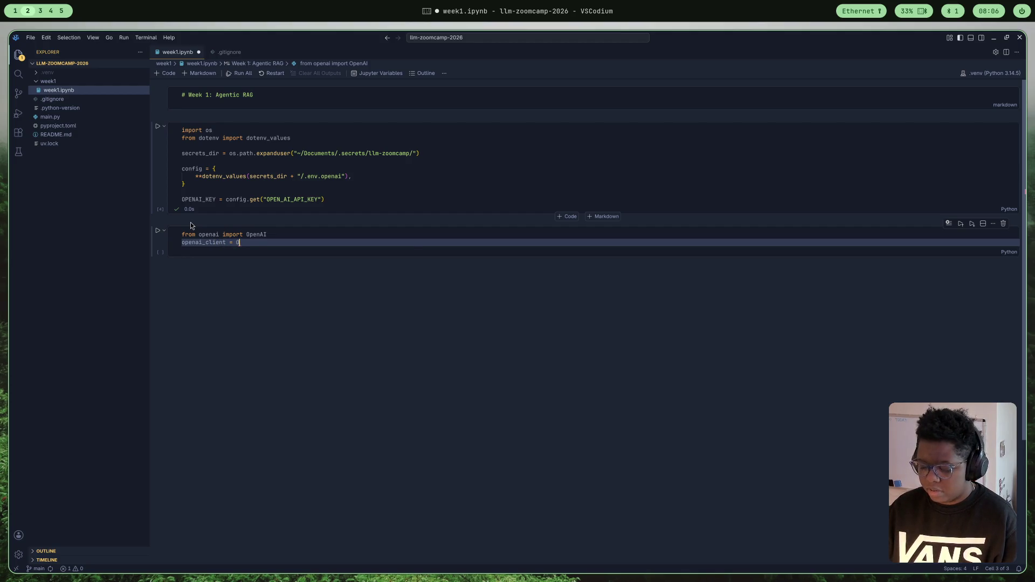
text(pe)
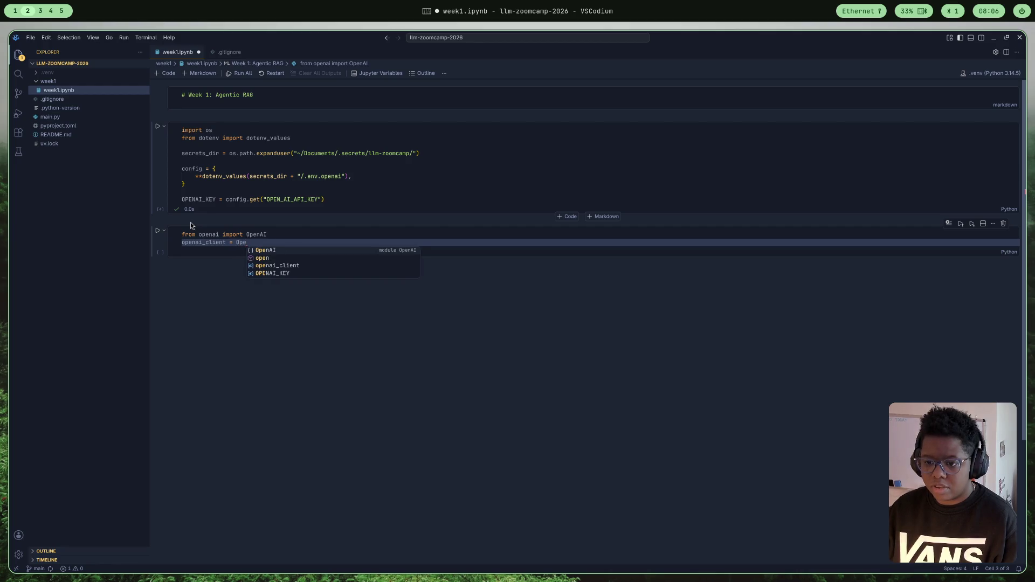
key(Tab)
text(()
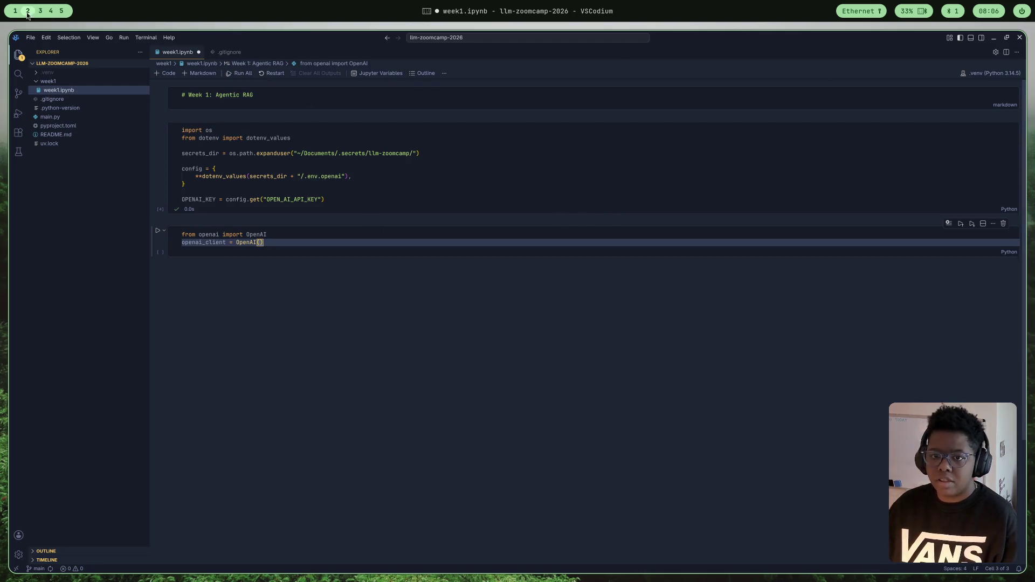
click(39, 12)
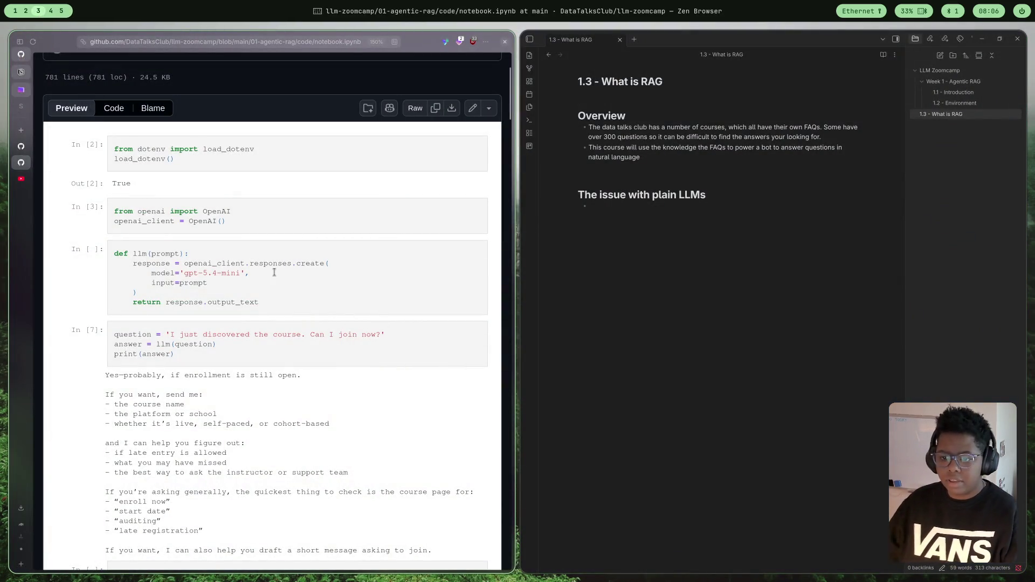
click(27, 10)
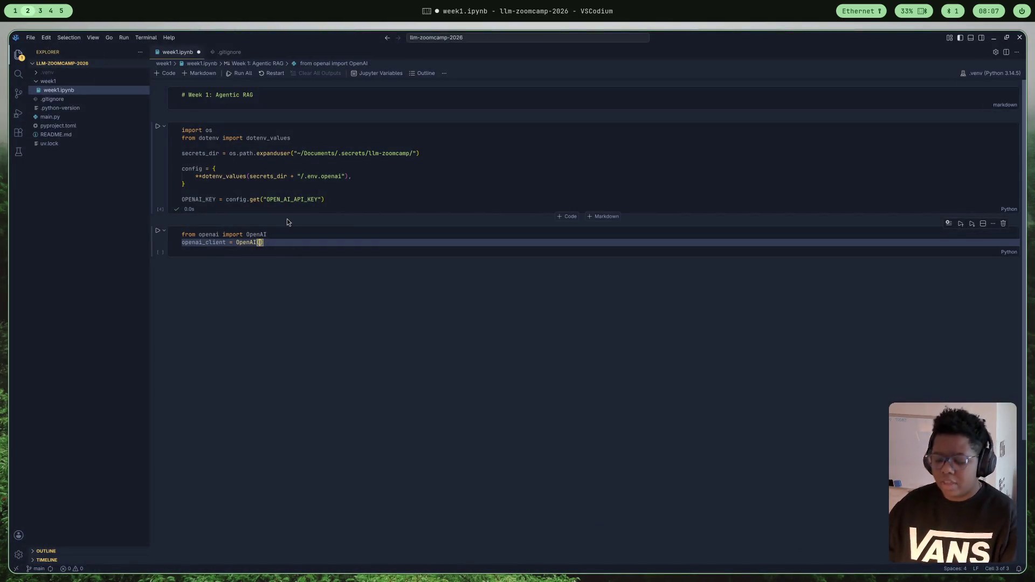
key(Return)
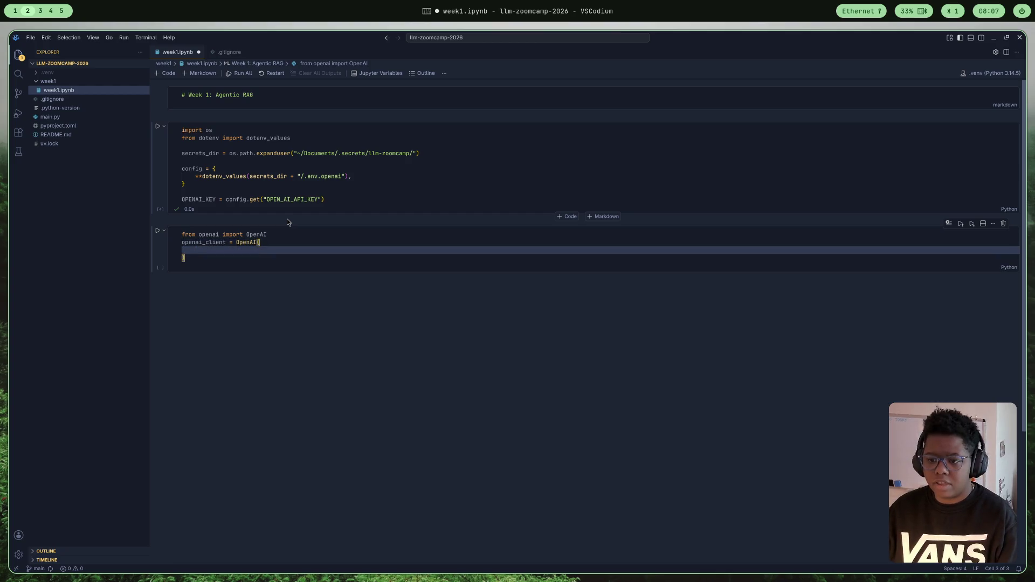
key(BackSpace)
- Start a browser search for 'open ai sdk docs'
key(super+3)
key(ctrl+l)
text(ope)
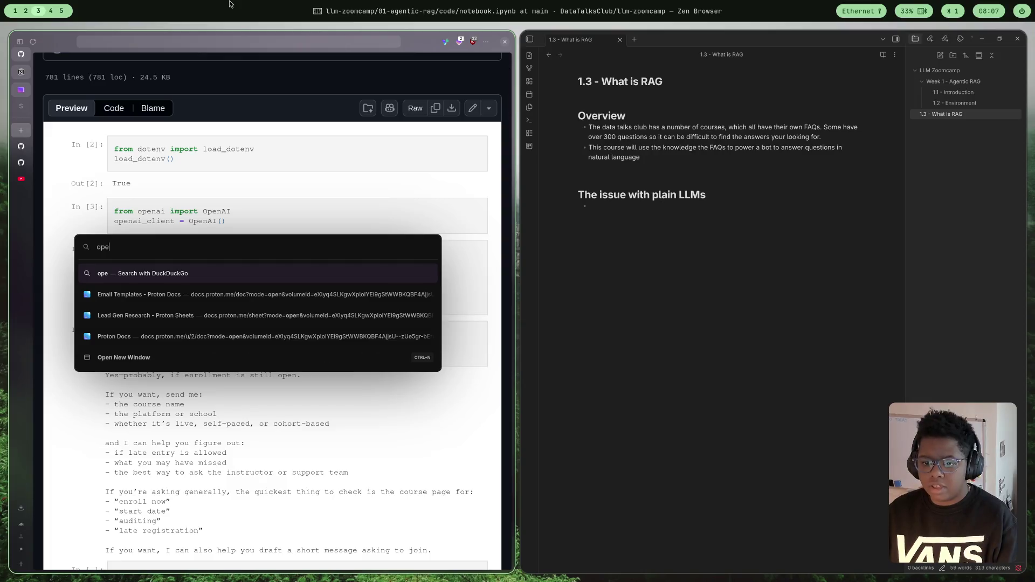
text(n ai )
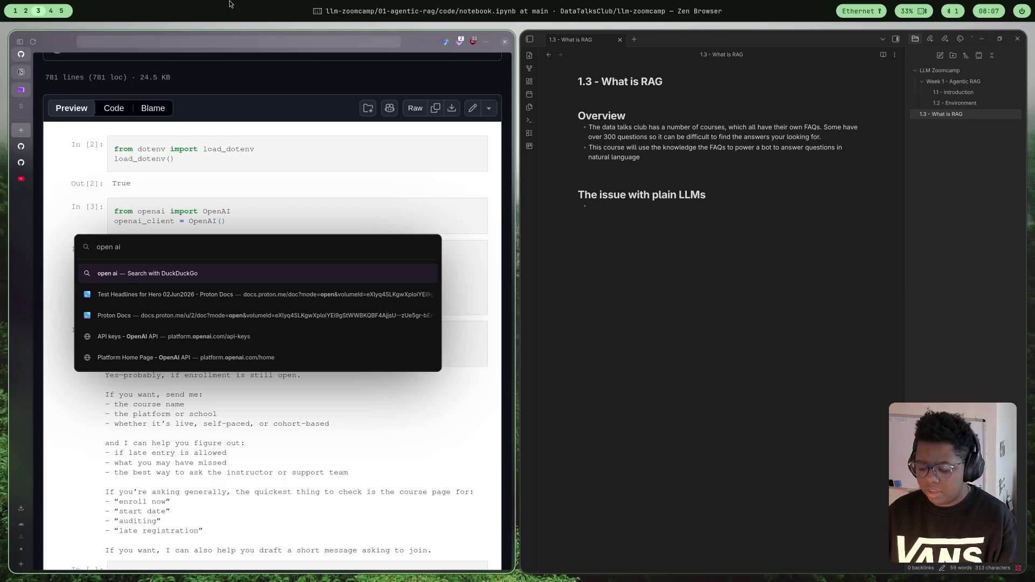
text(sdk )
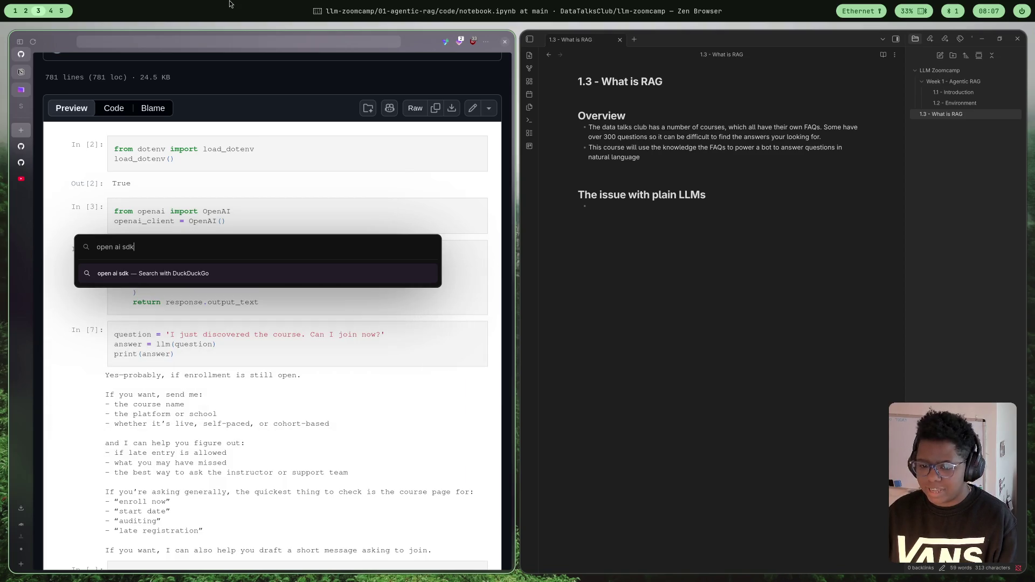
text(docs)
- Reach the OpenAI SDK libraries page via the Agents SDK result and show its Python examples
key(Return)
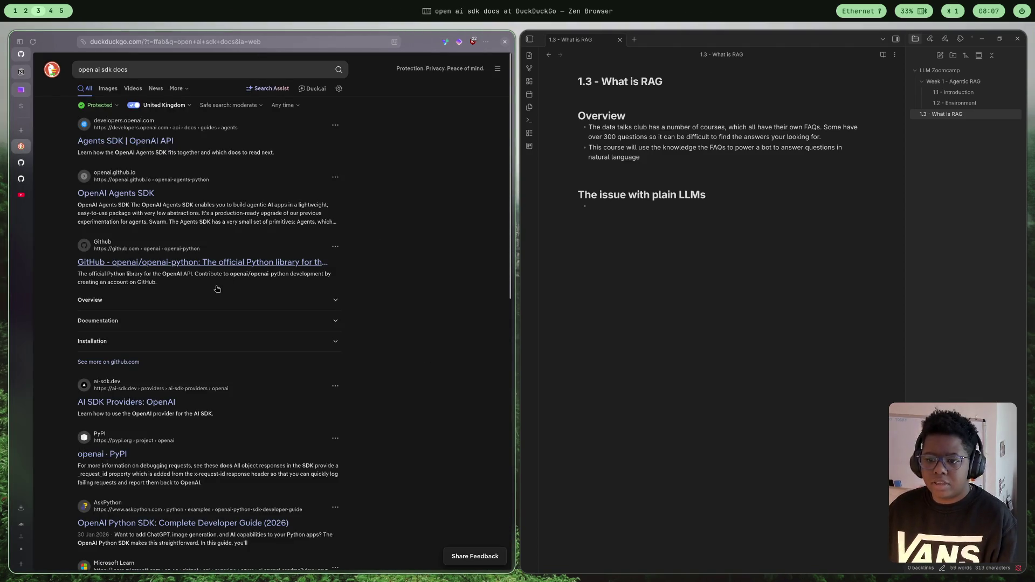
click(141, 141)
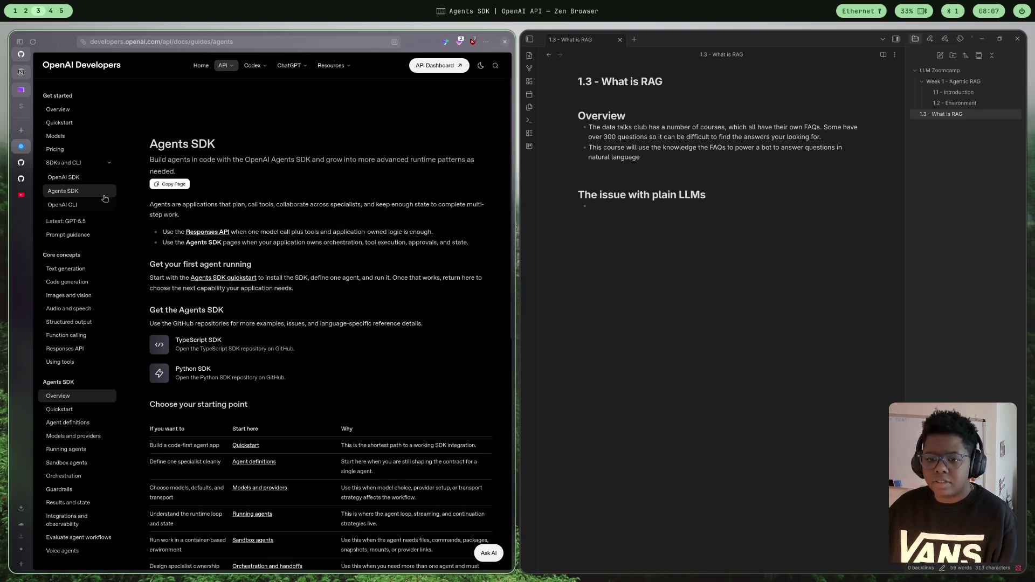
click(90, 178)
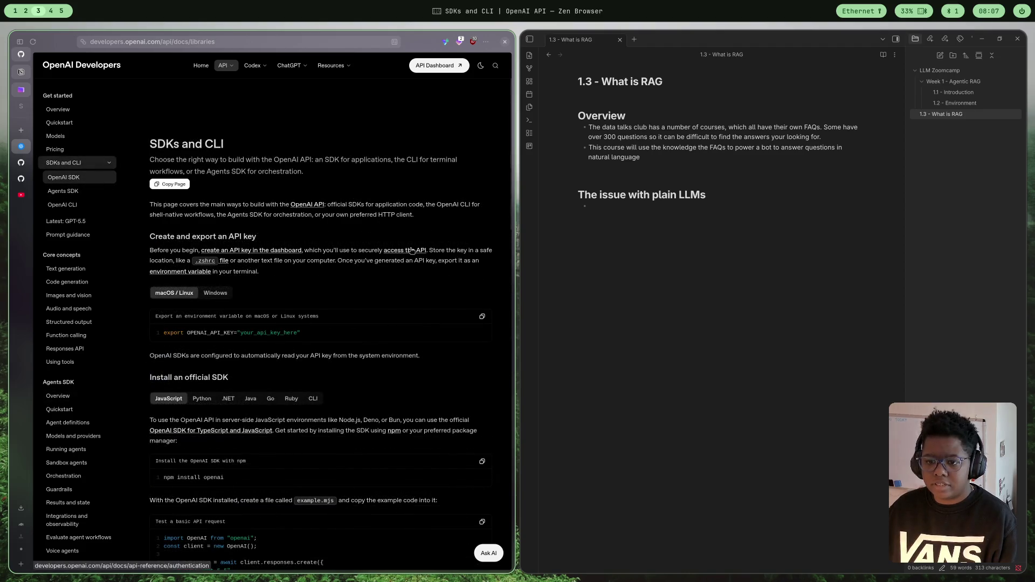
scroll(373, 193, down, 3)
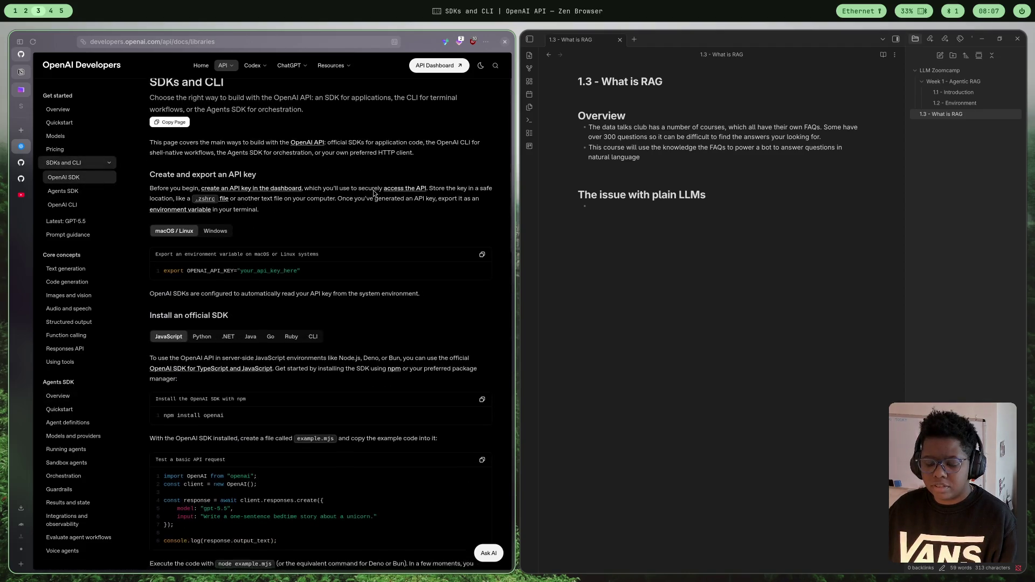
scroll(270, 213, down, 1)
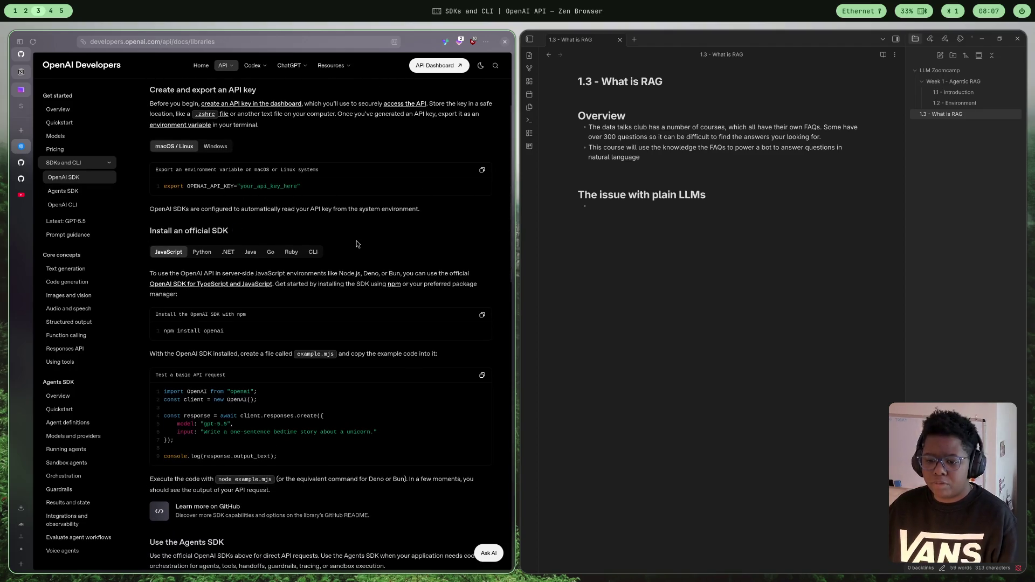
scroll(356, 244, down, 3)
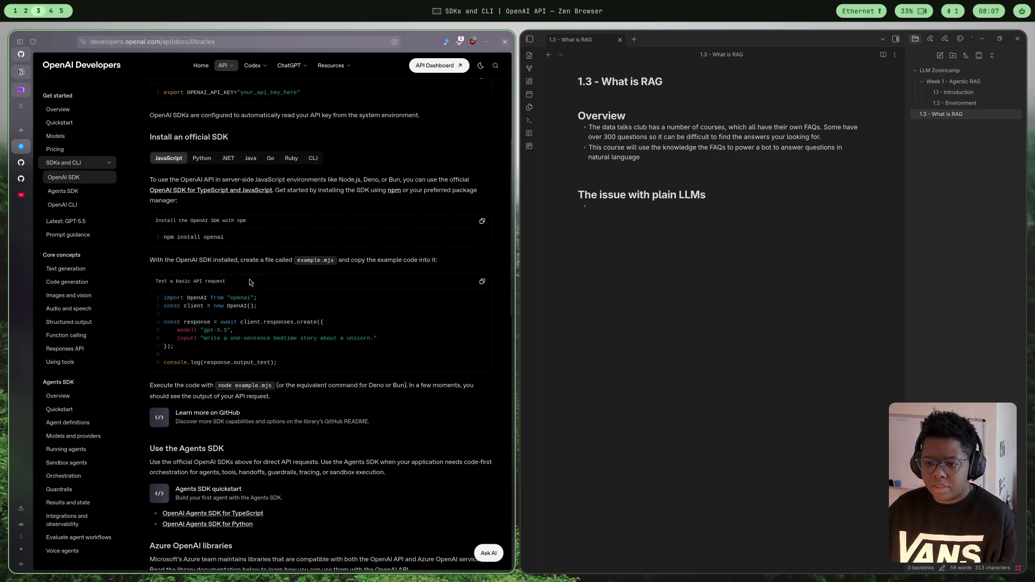
scroll(251, 275, down, 1)
scroll(251, 275, down, 2)
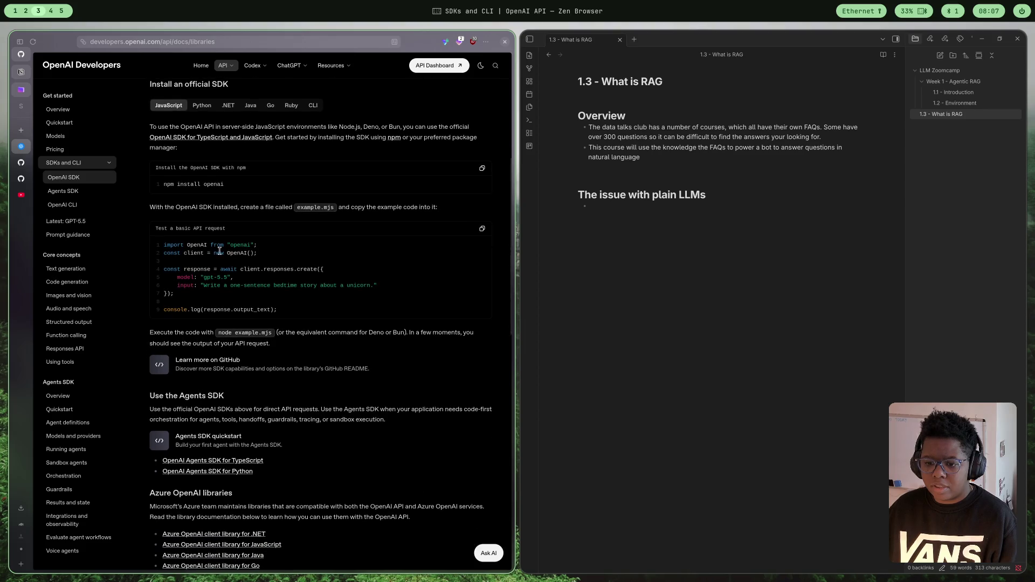
scroll(307, 209, down, 2)
scroll(282, 238, up, 5)
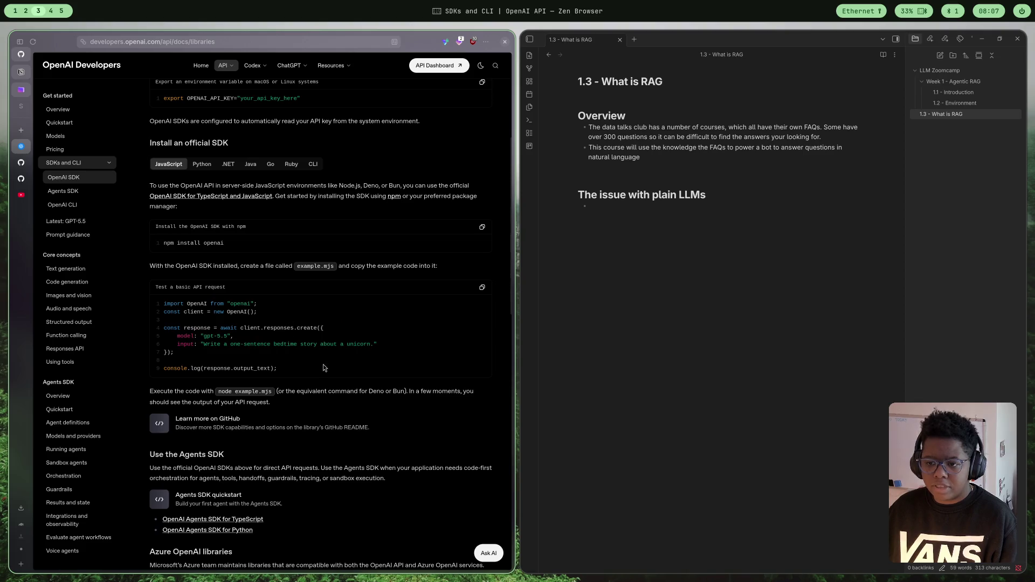
click(207, 163)
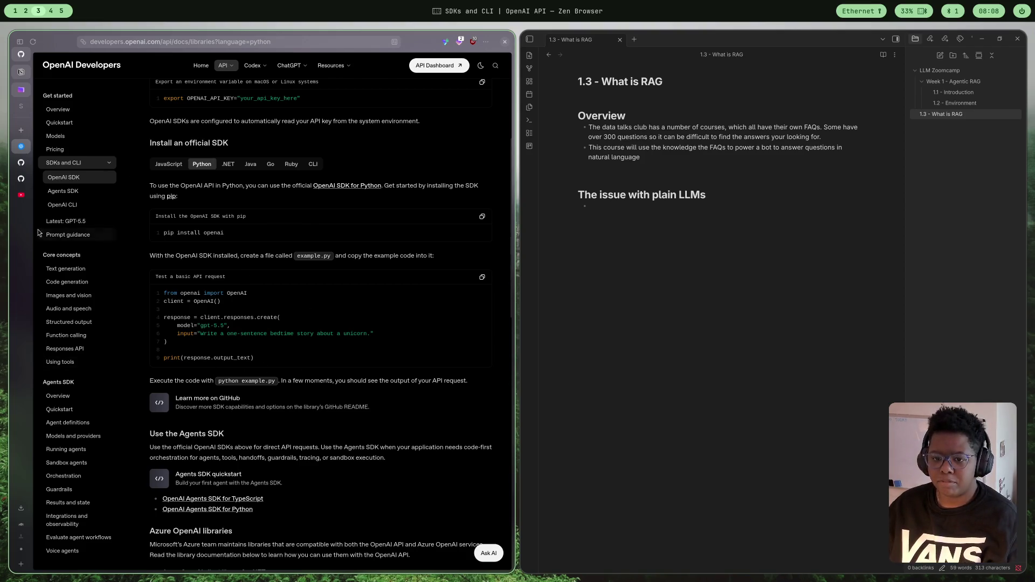
click(25, 166)
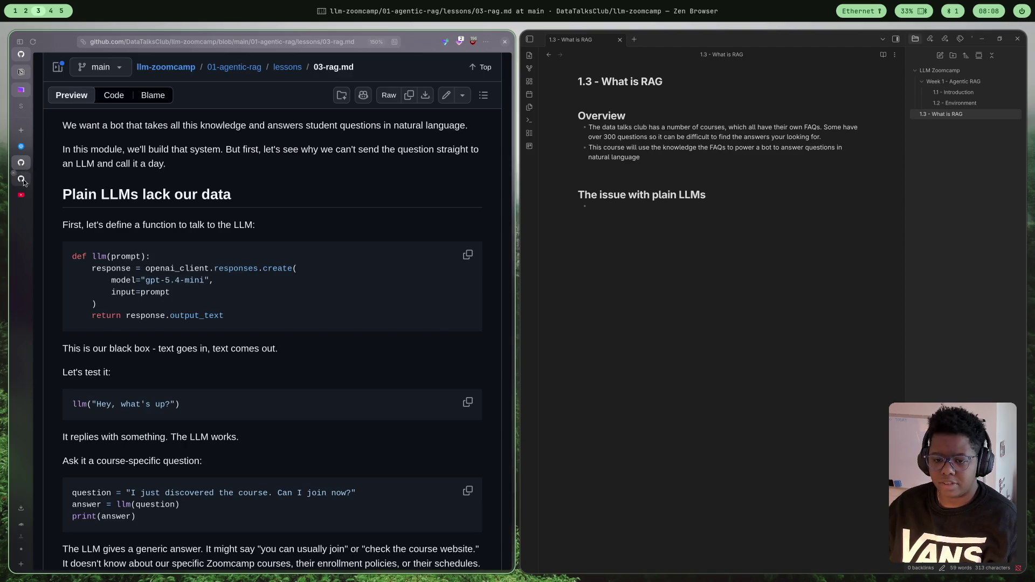
- Compare the course notebook's dotenv and client cells against the OpenAI SDK docs, then return to VSCodium
click(21, 179)
scroll(311, 277, up, 2)
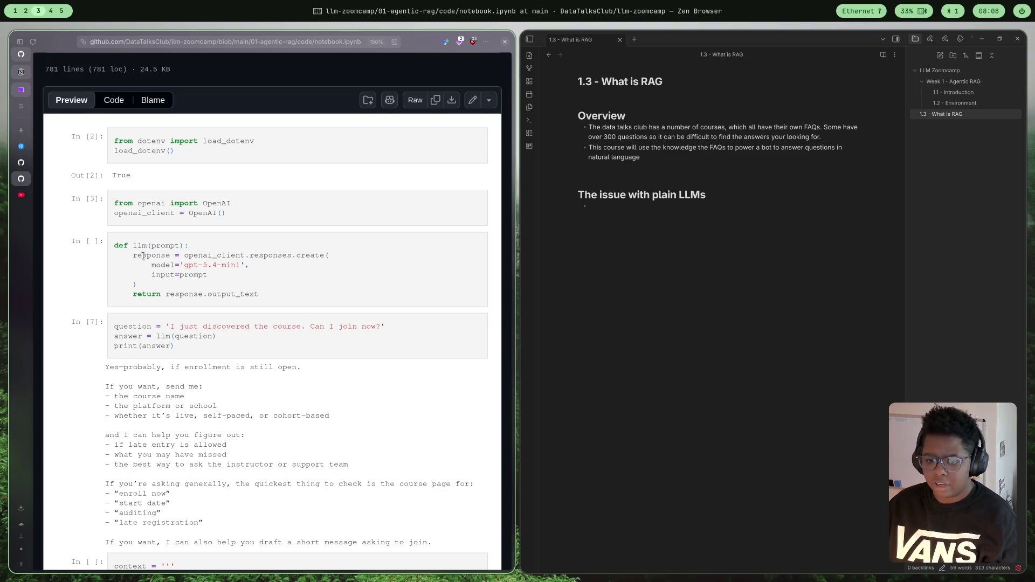
click(21, 146)
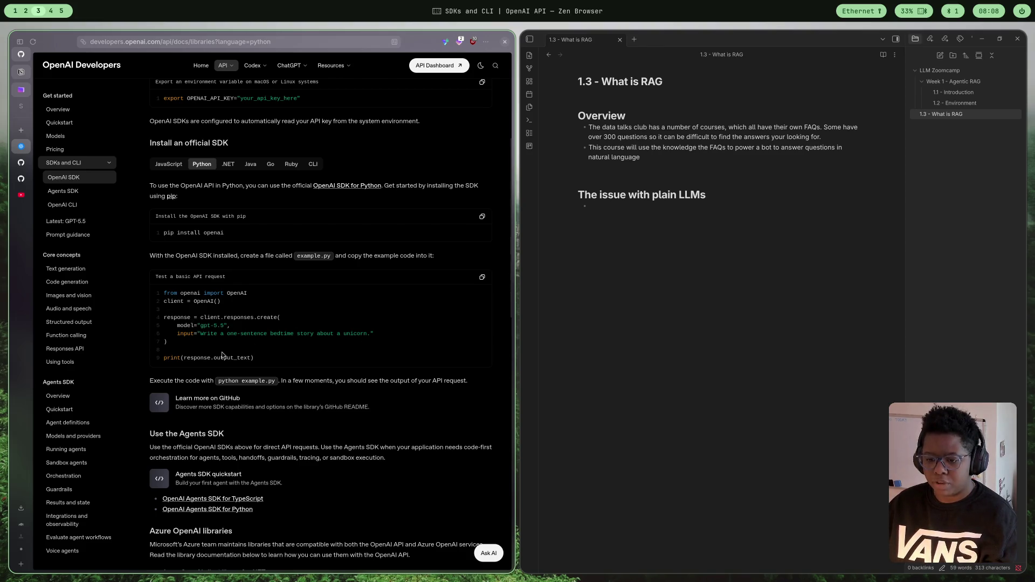
click(22, 179)
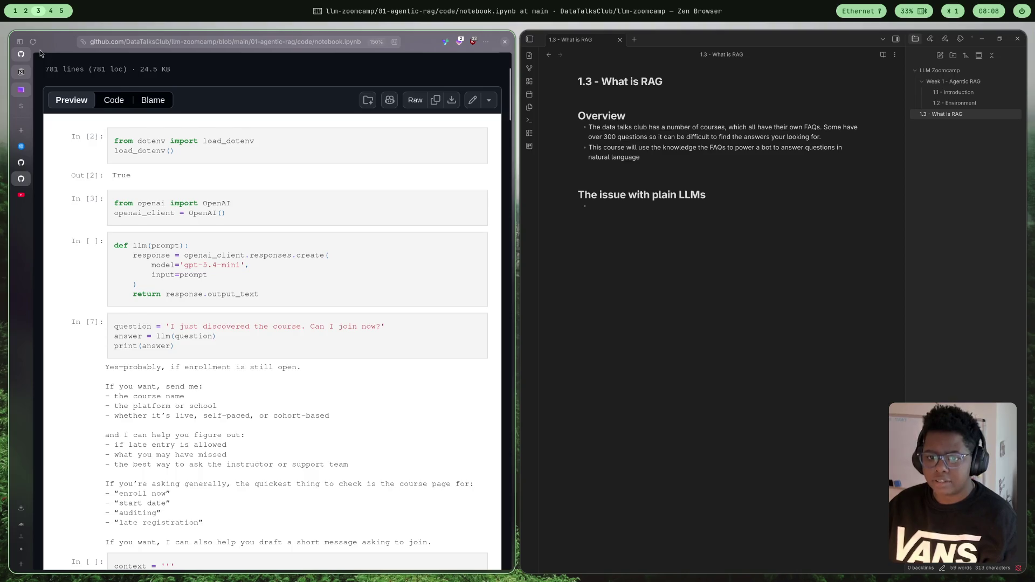
click(26, 11)
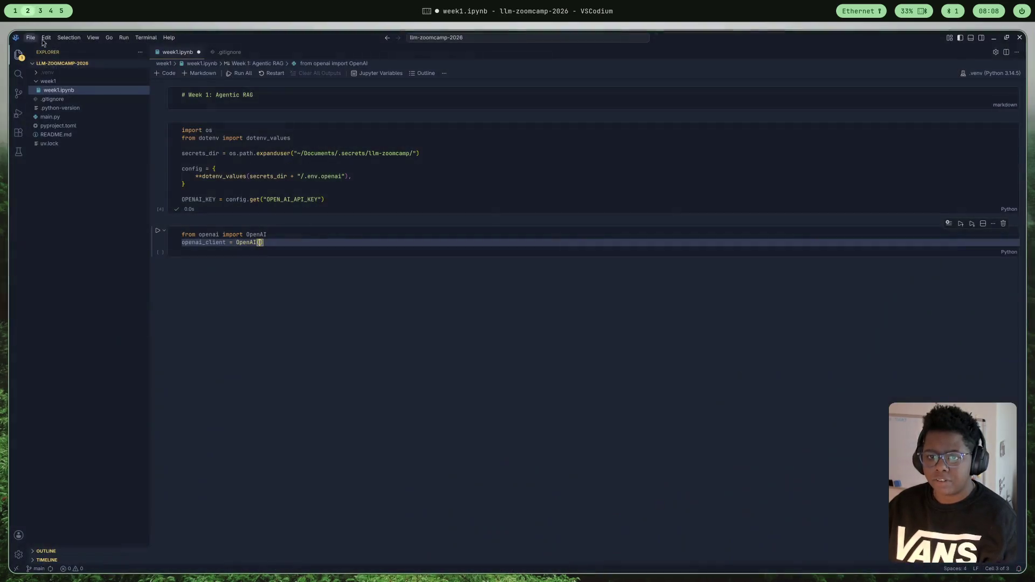
- Rerun the OpenAI client cell and read through its missing-credentials OpenAIError traceback
click(158, 231)
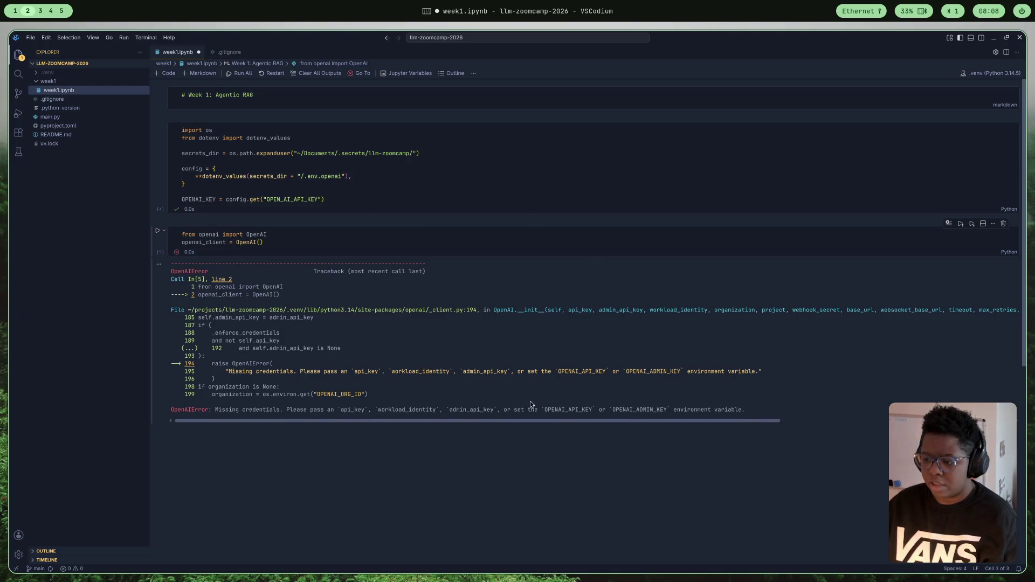
scroll(527, 404, down, 1)
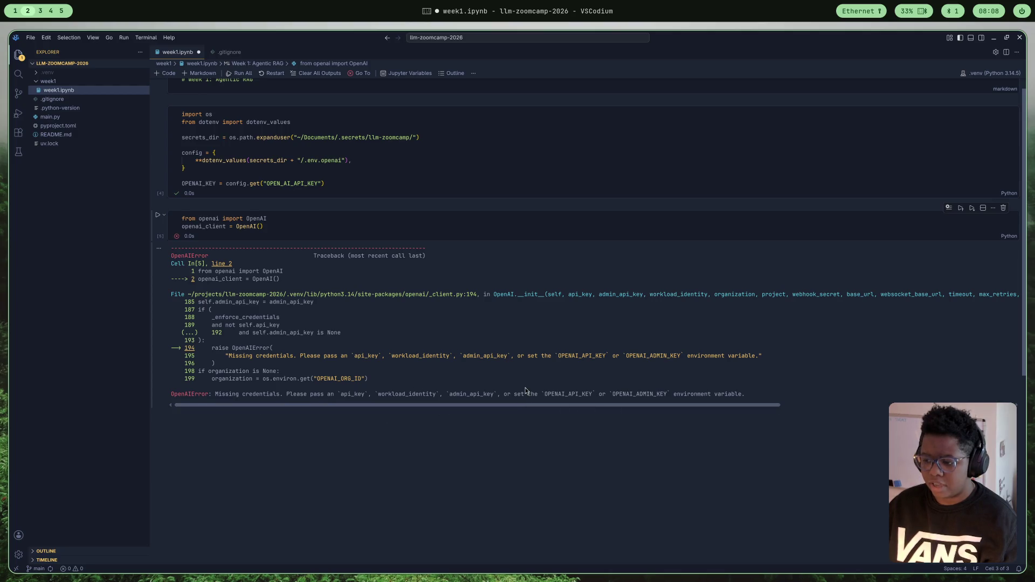
scroll(523, 389, down, 1)
scroll(523, 391, up, 2)
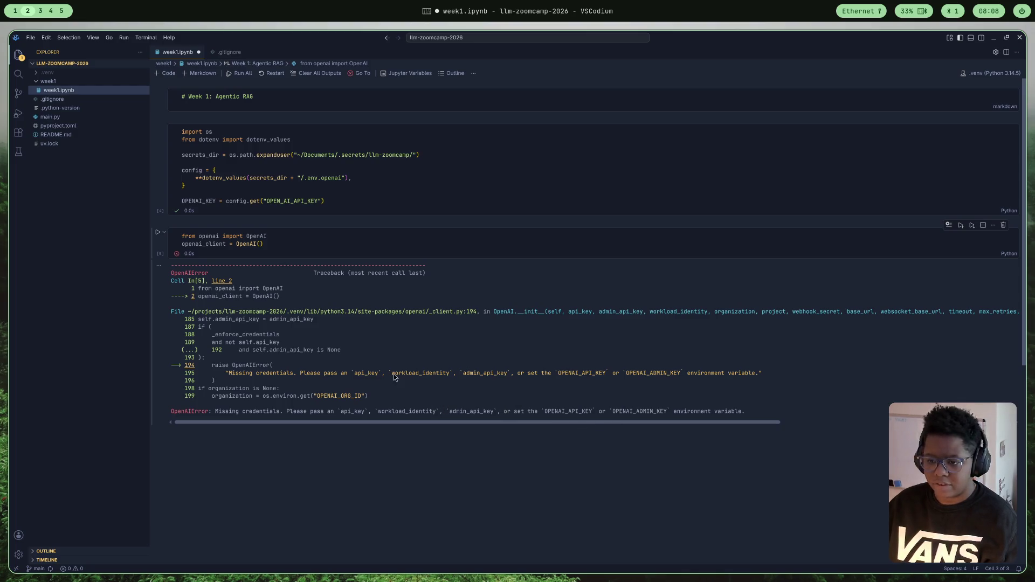
click(40, 11)
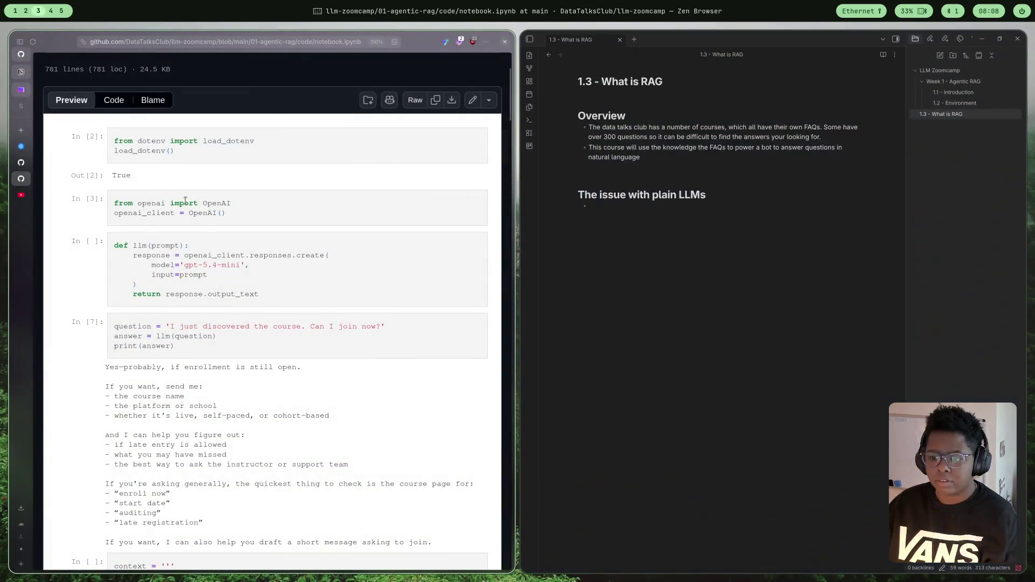
- Highlight the reference notebook's load_dotenv import and call lines and compare them with the editor
scroll(260, 291, up, 3)
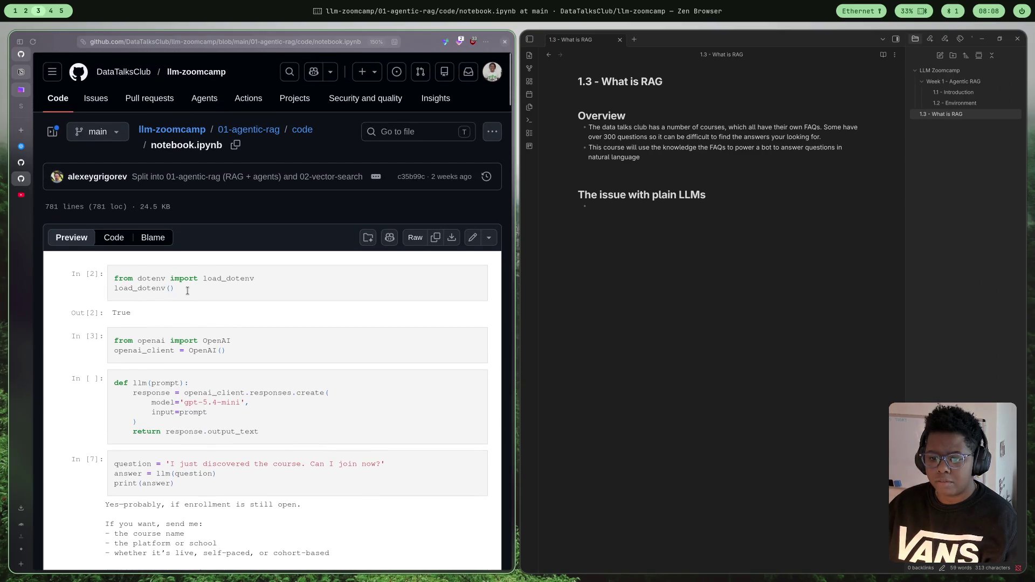
drag(203, 277, 238, 292)
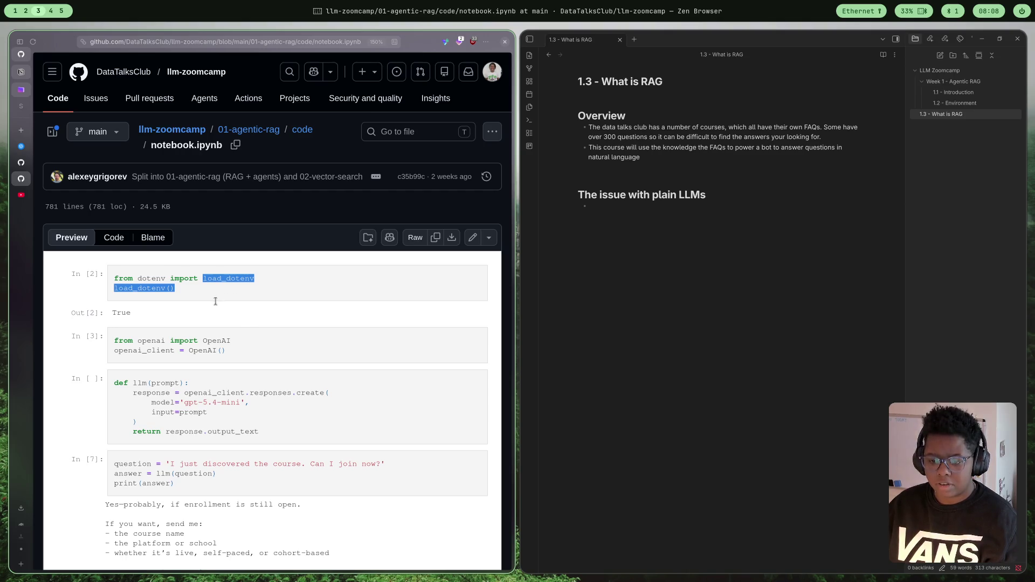
key(super+2)
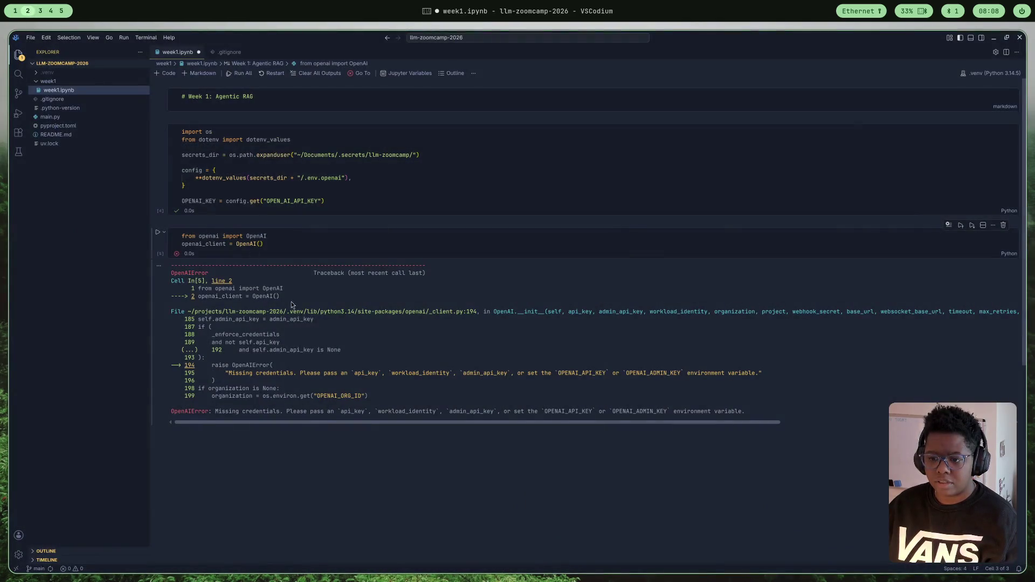
click(42, 11)
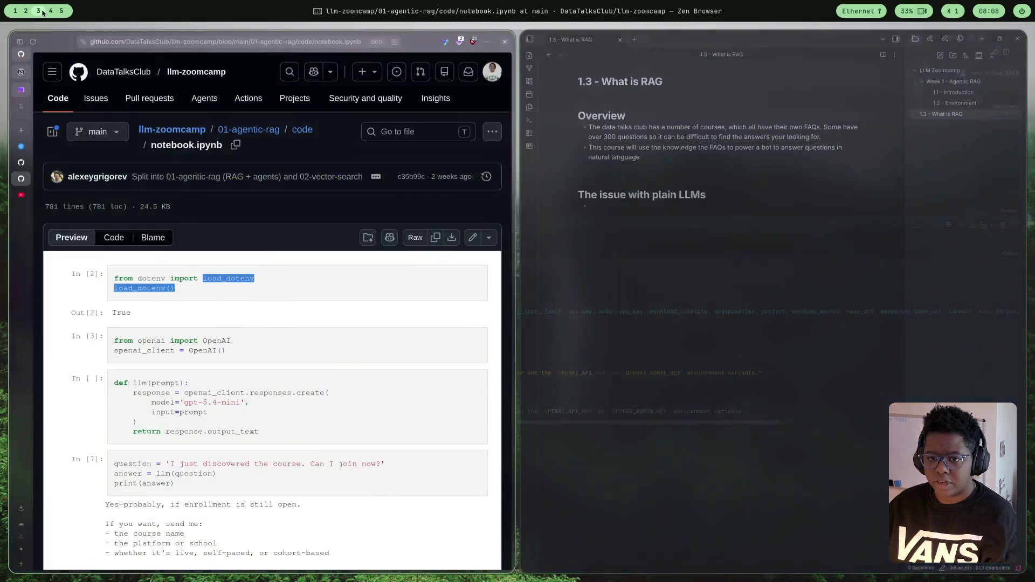
- Go to your GitHub repository list and filter it by 'llm'
click(26, 54)
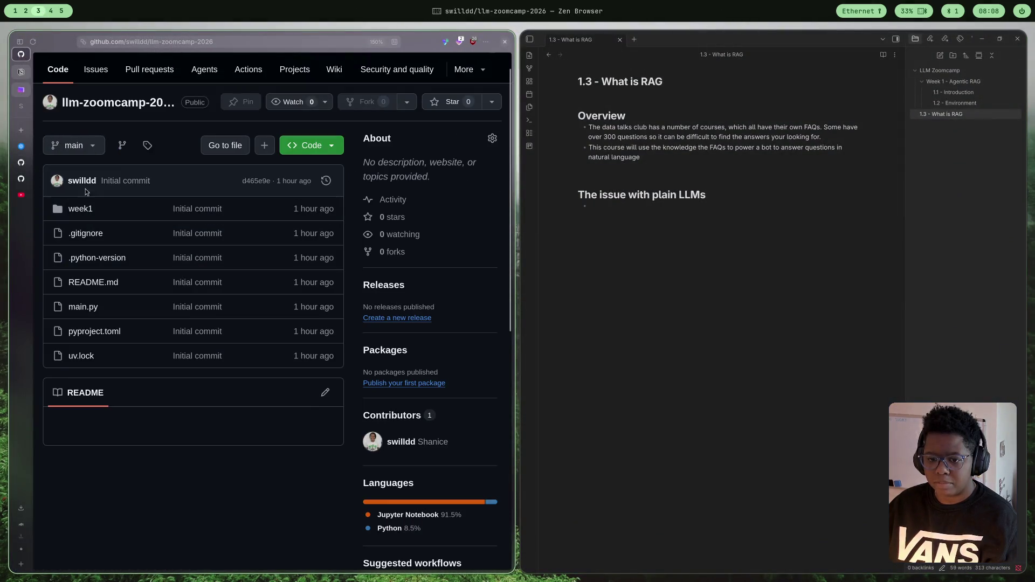
click(484, 73)
scroll(483, 75, up, 2)
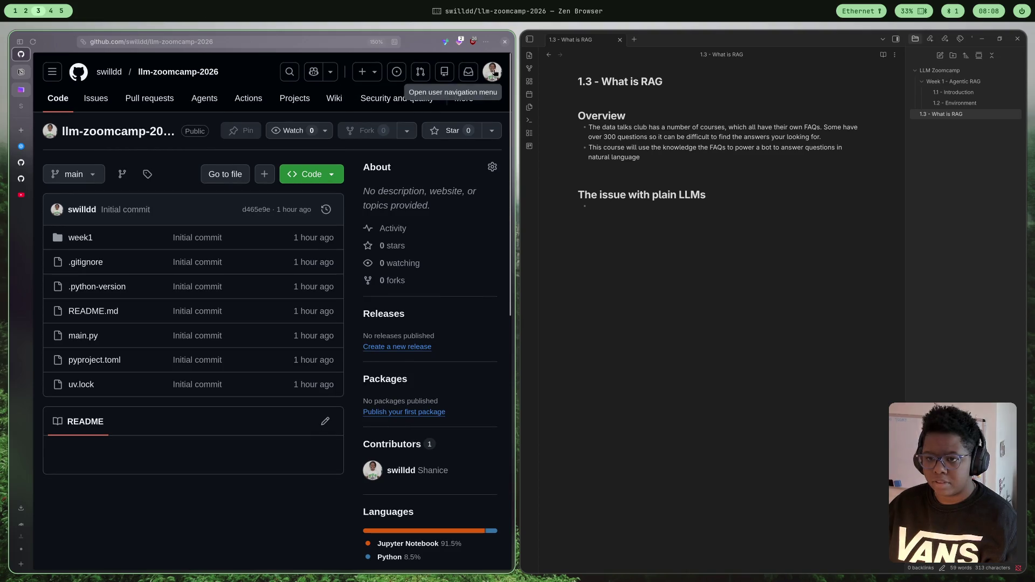
click(492, 71)
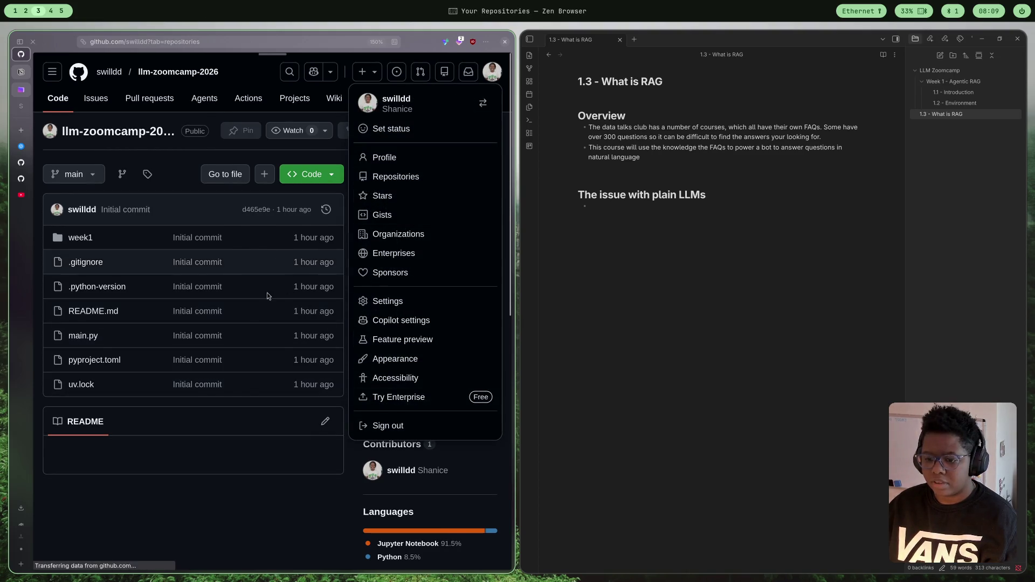
click(396, 176)
click(330, 132)
text(llm)
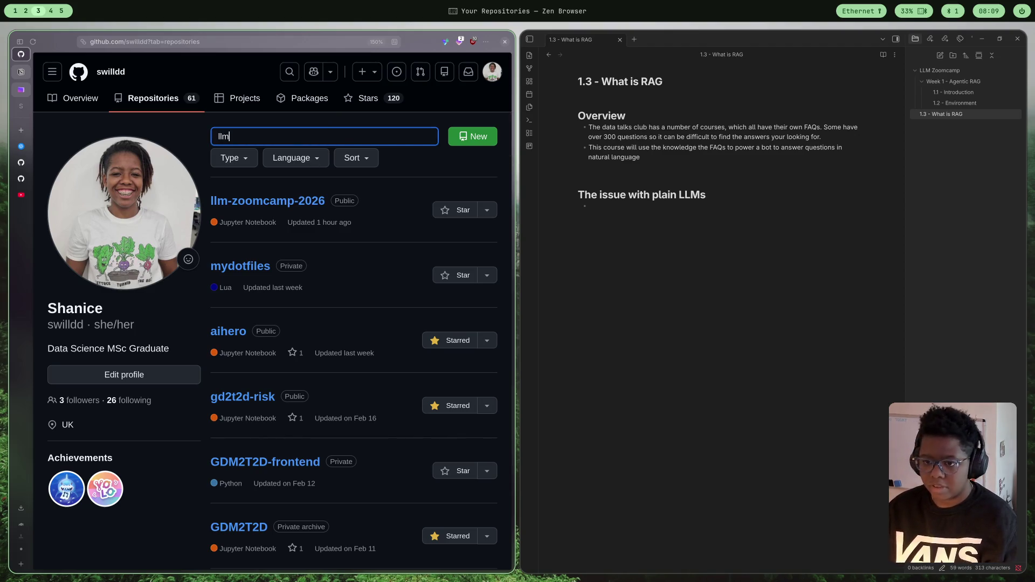
- Open llm-zoomcamp > 01-Introduction > 1.2_Creating_Environment.ipynb and copy the api_key=OPENAI_KEY line
click(273, 312)
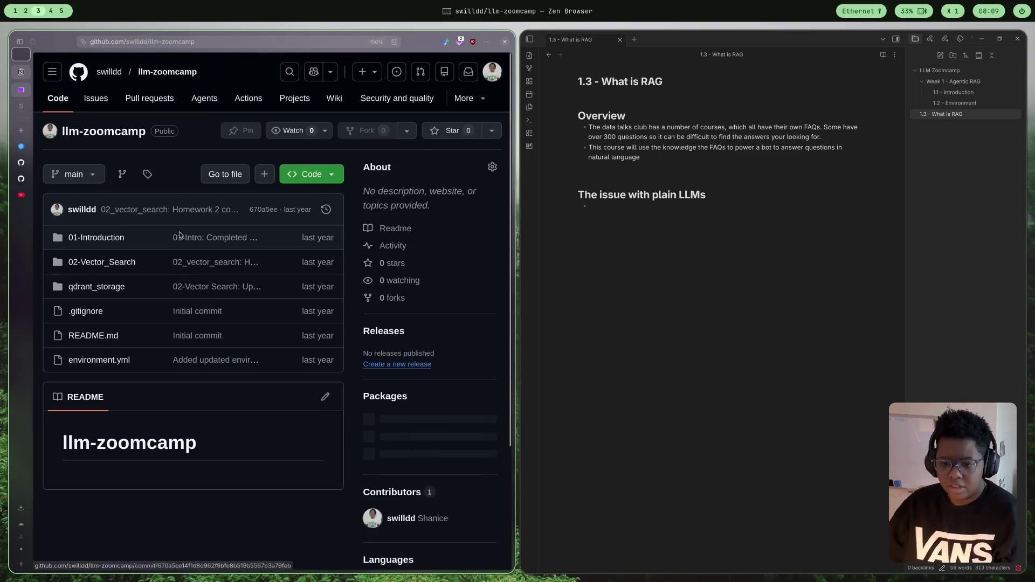
click(118, 238)
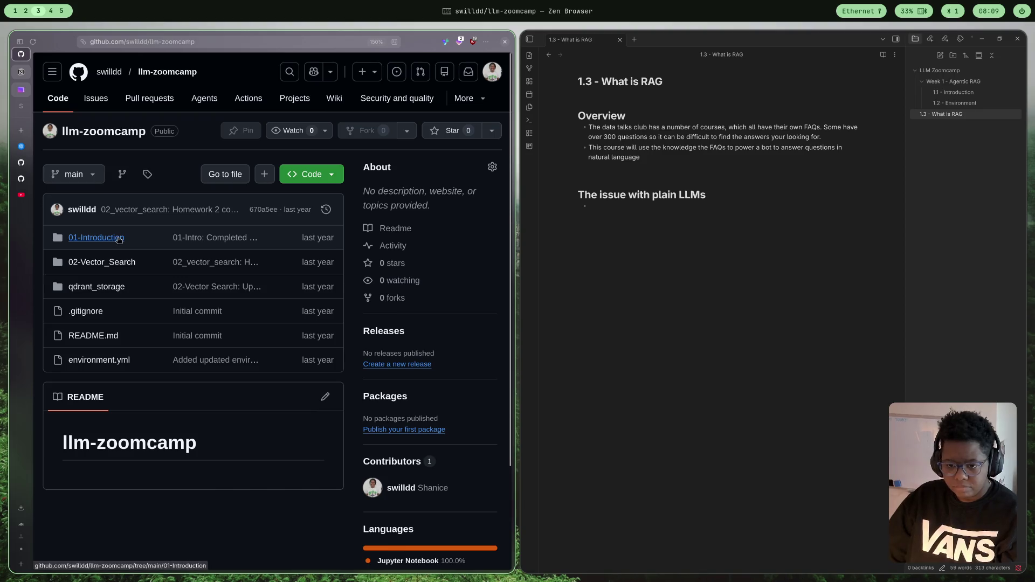
click(162, 285)
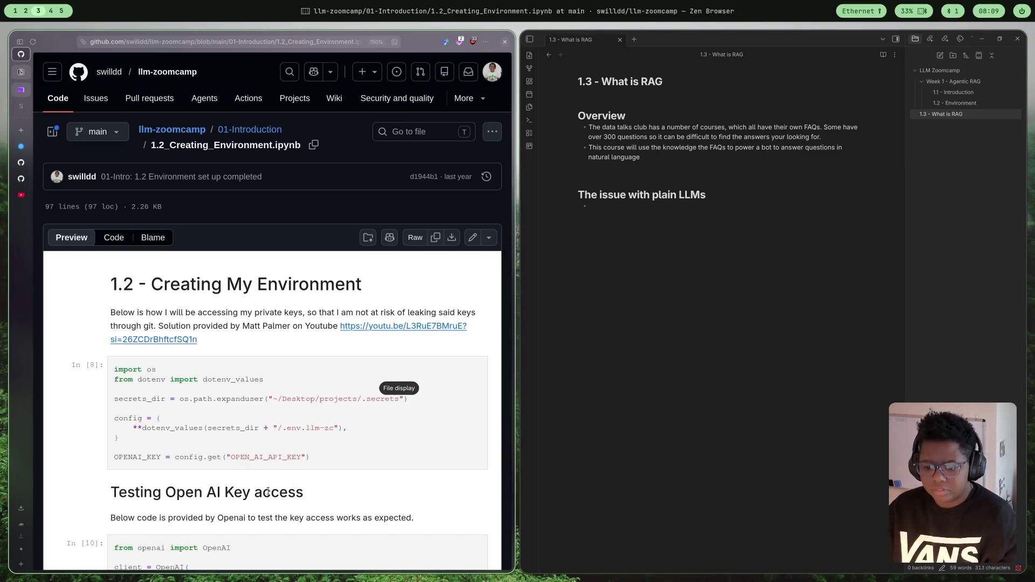
scroll(222, 284, down, 5)
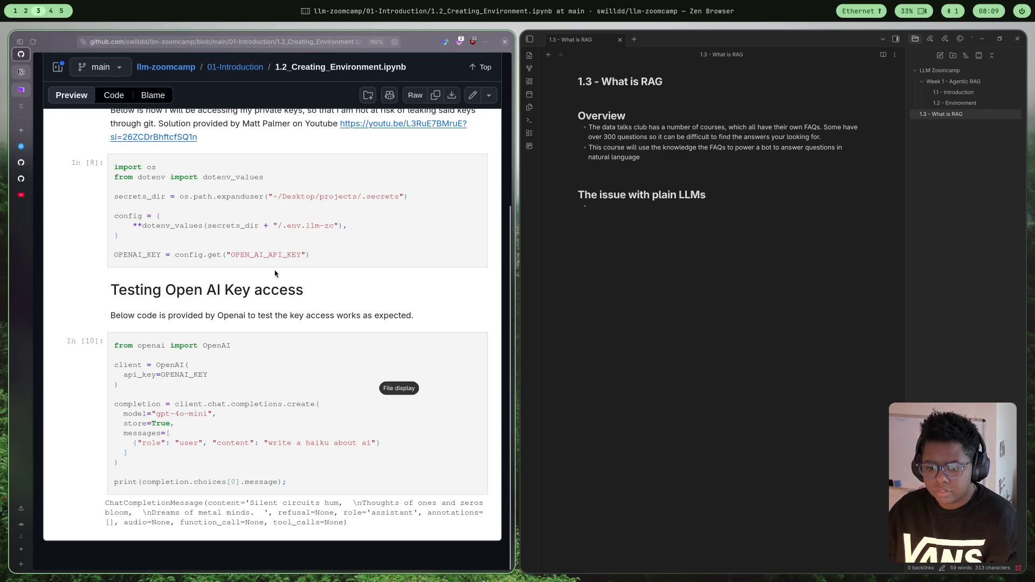
drag(122, 374, 273, 383)
click(266, 383)
drag(213, 374, 122, 373)
key(ctrl+c)
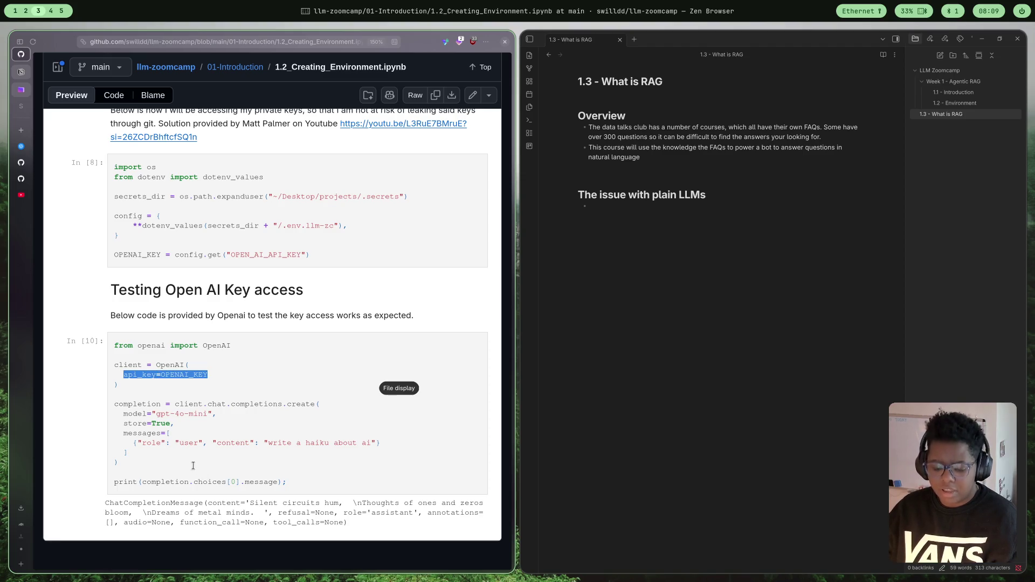
key(super+2)
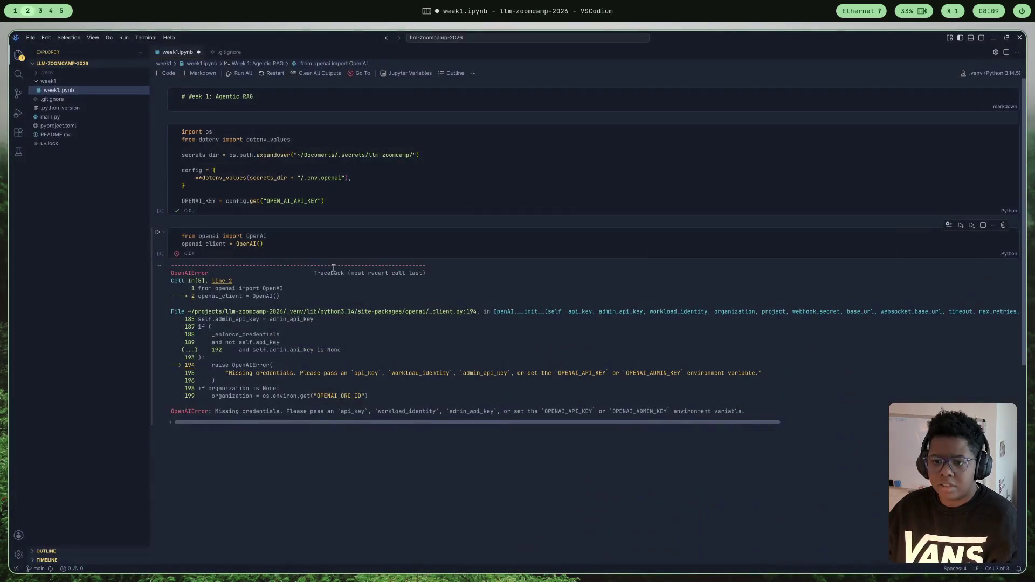
- Pass api_key=OPENAI_KEY into OpenAI(), rerun the client cell, and restart the Jupyter kernel
click(260, 243)
key(ctrl+v)
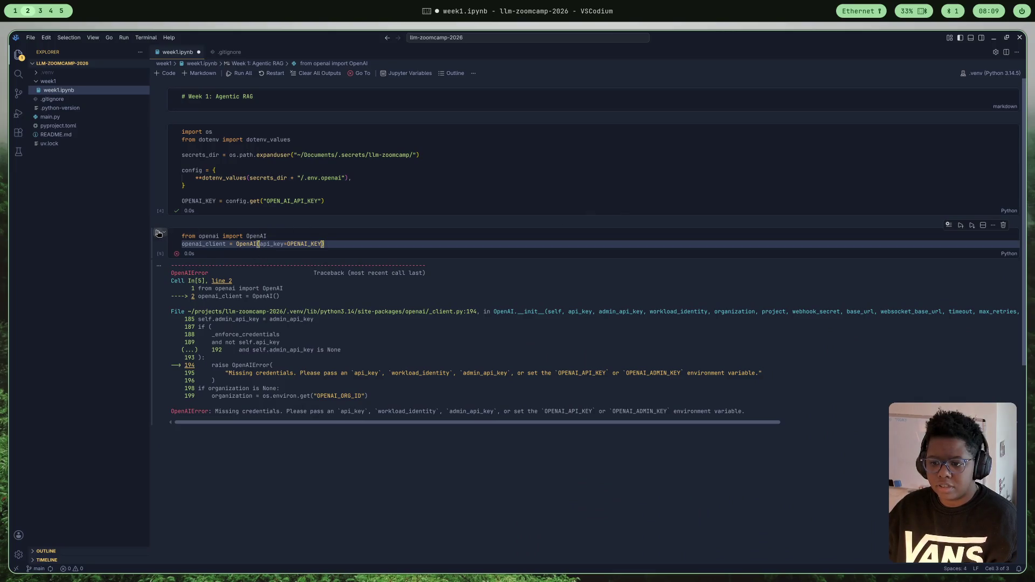
mouse_move(199, 201)
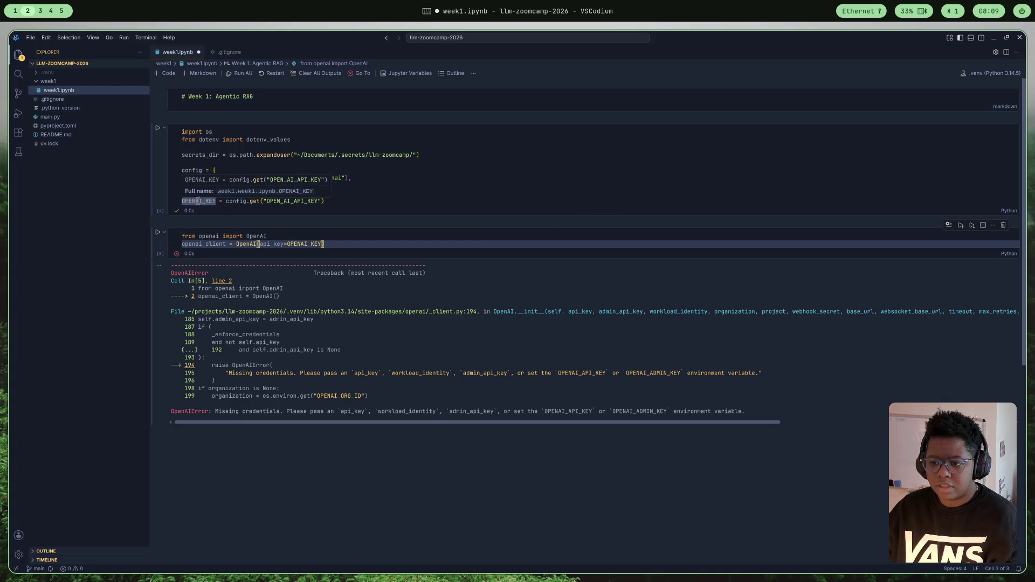
click(158, 234)
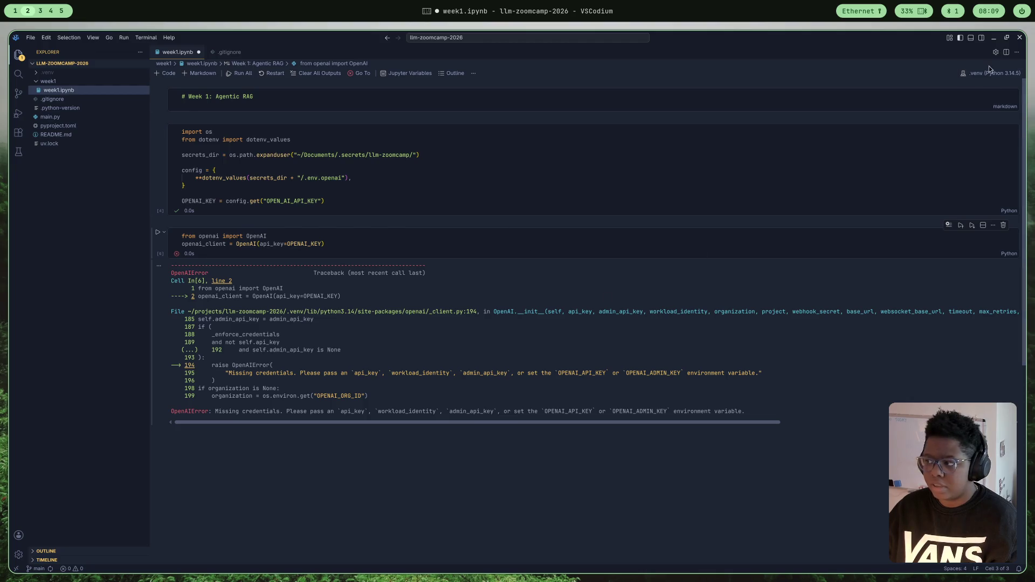
click(263, 75)
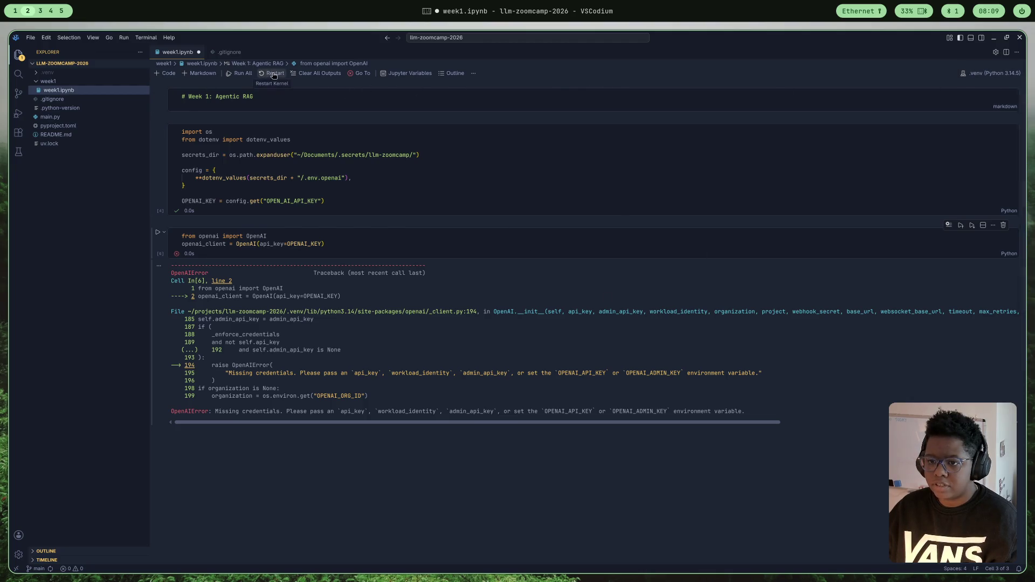
click(593, 318)
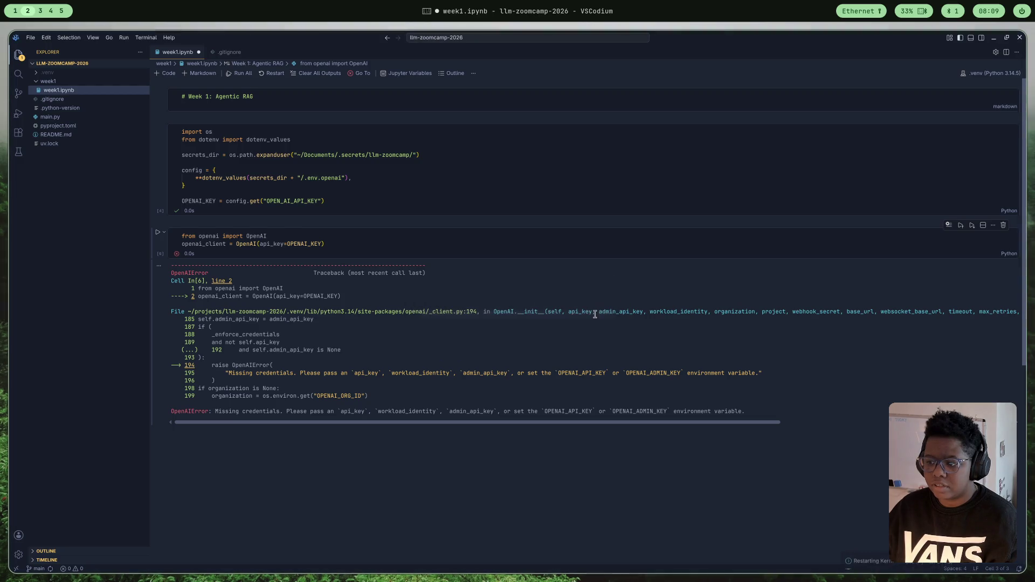
- Run all cells and copy the OPENAI_API_KEY name from the resulting error message
click(243, 75)
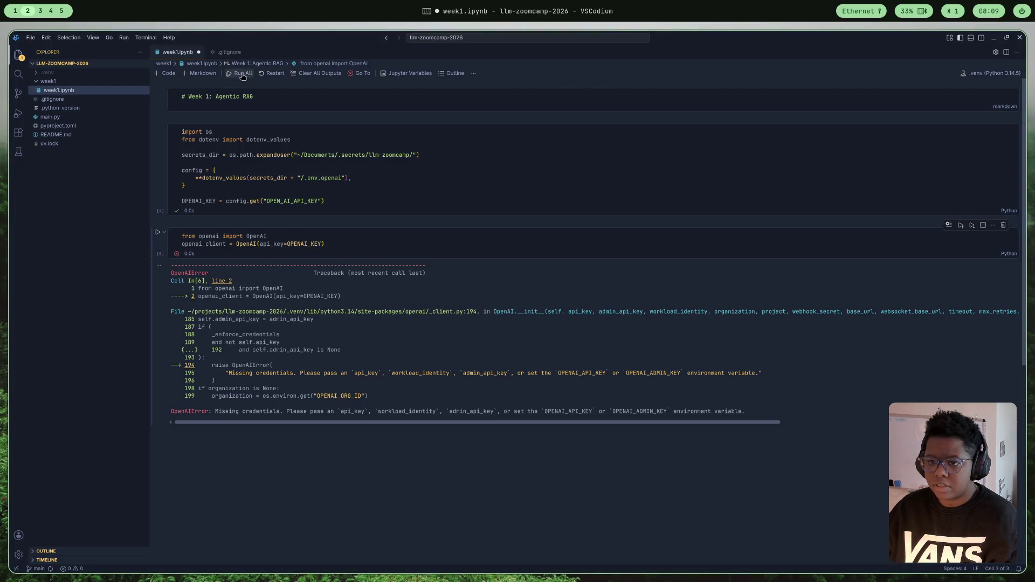
drag(225, 410, 655, 412)
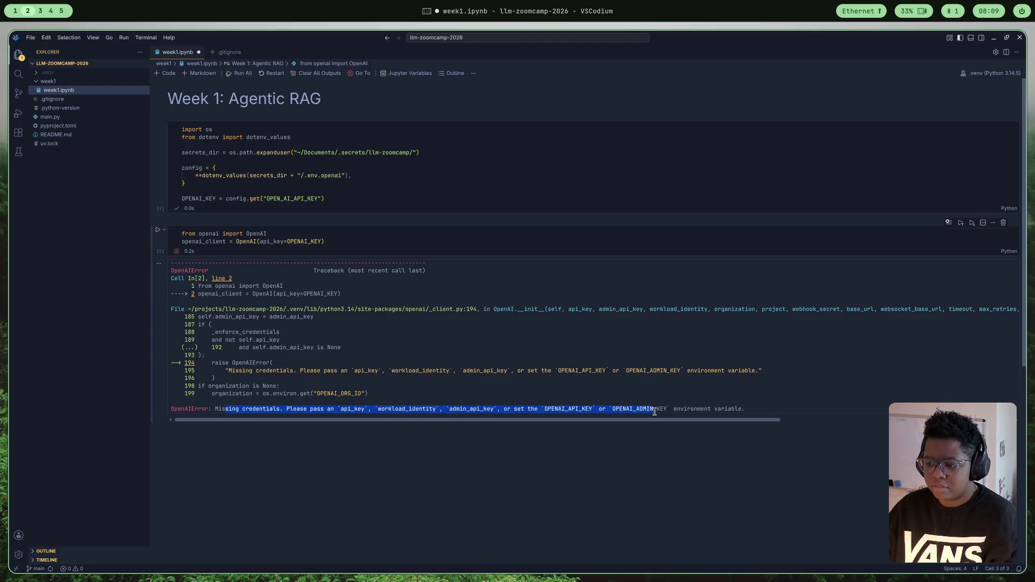
click(567, 408)
double_click(566, 409)
key(ctrl+c)
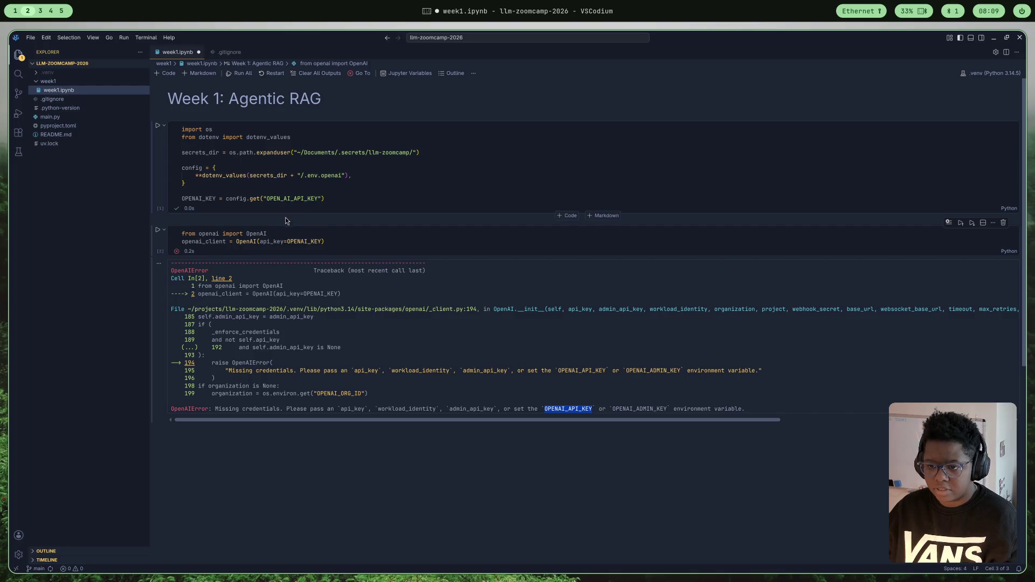
- Replace OPENAI_KEY with OPENAI_API_KEY in both cells, rerun the client cell, and save
double_click(190, 197)
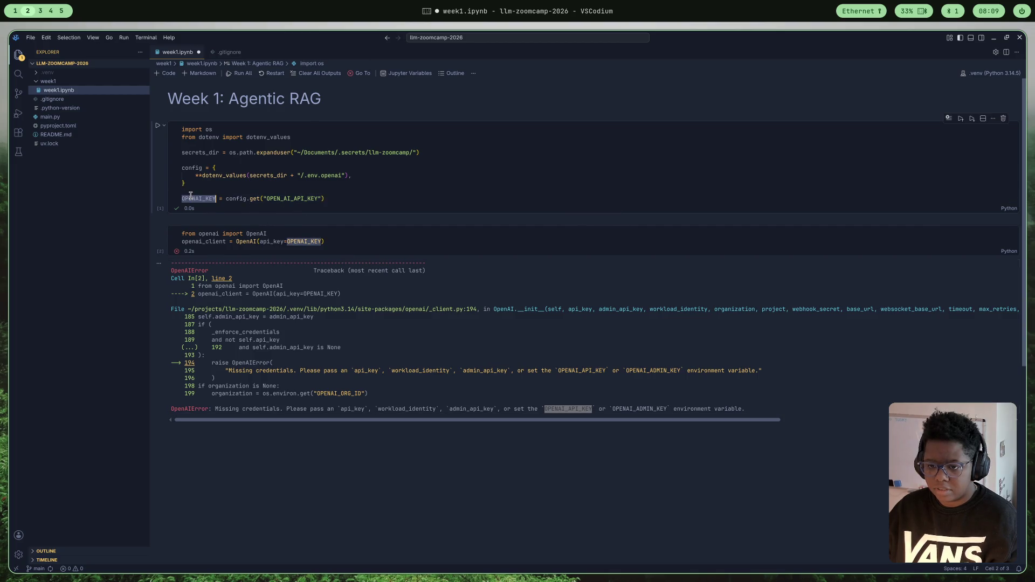
key(ctrl+v)
click(297, 242)
key(ctrl+v)
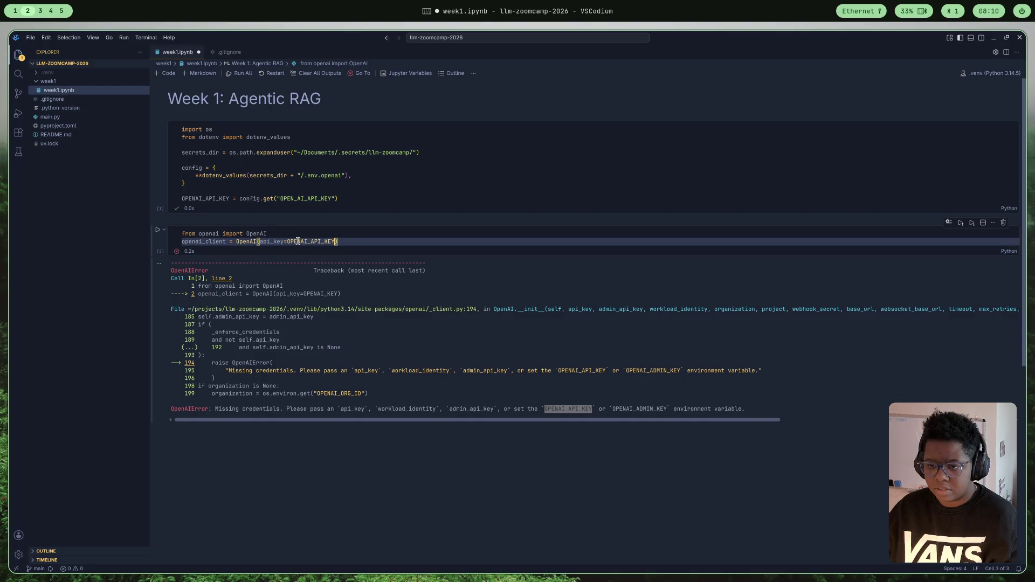
click(158, 230)
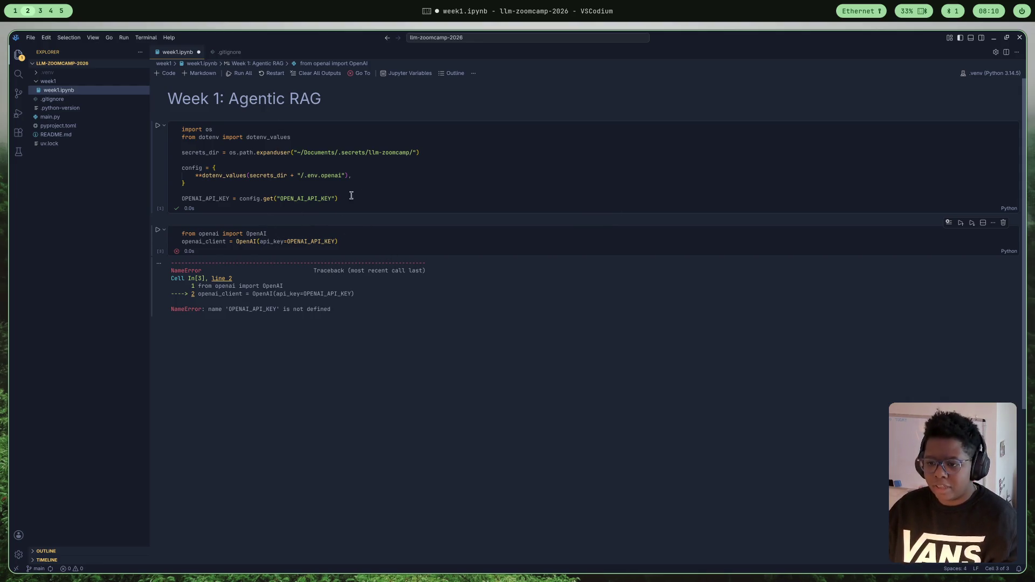
key(ctrl+s)
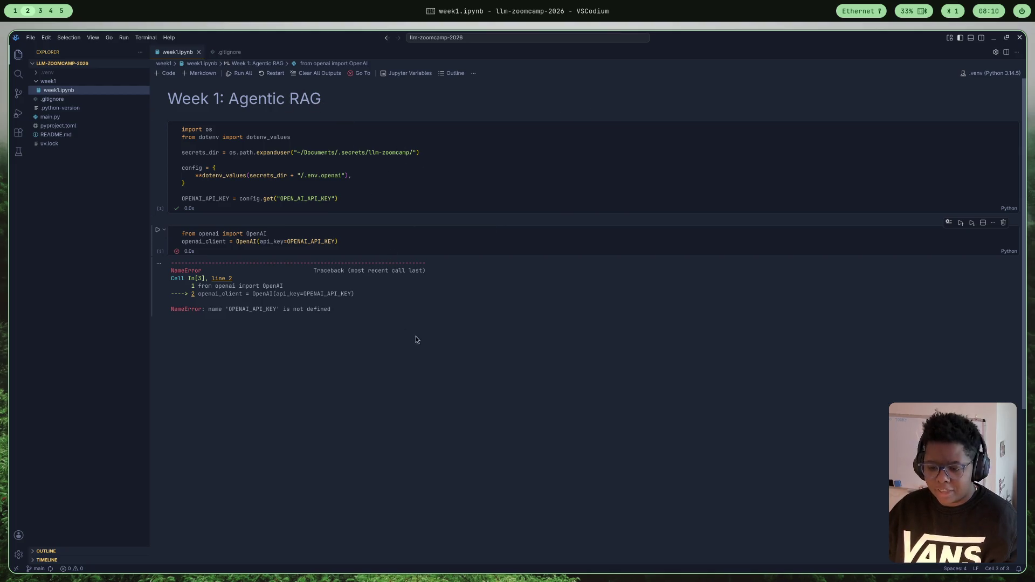
click(40, 11)
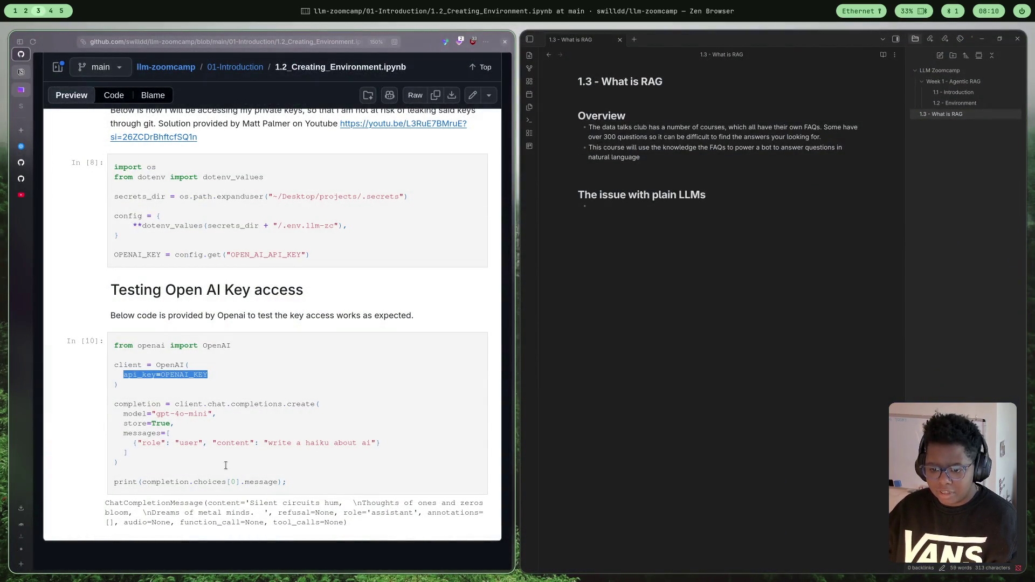
- Compare the GitHub notebook's key-loading code, then rerun week1's config cell in VSCodium
scroll(327, 431, up, 1)
scroll(326, 431, down, 1)
click(267, 398)
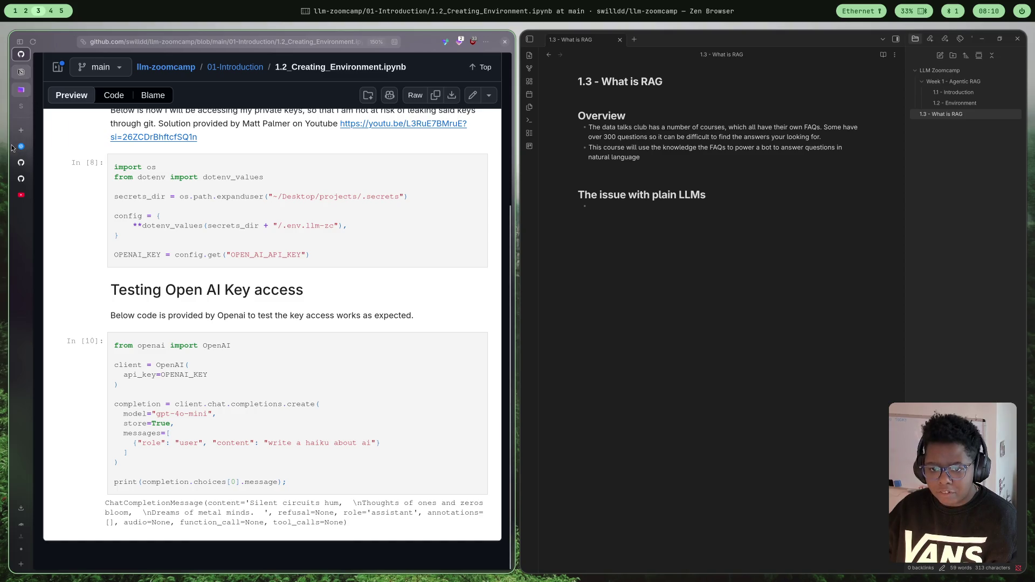
click(25, 11)
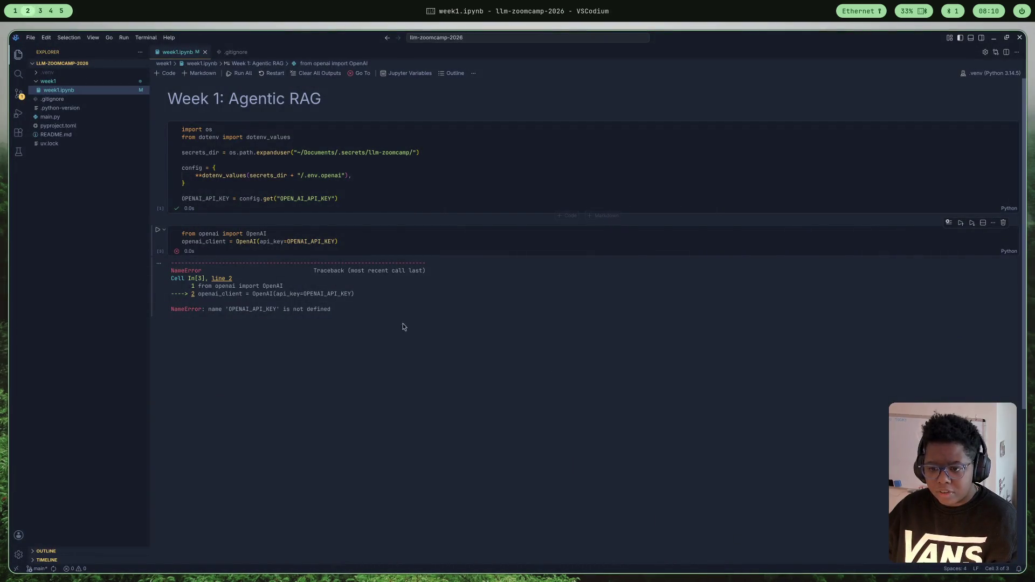
click(38, 11)
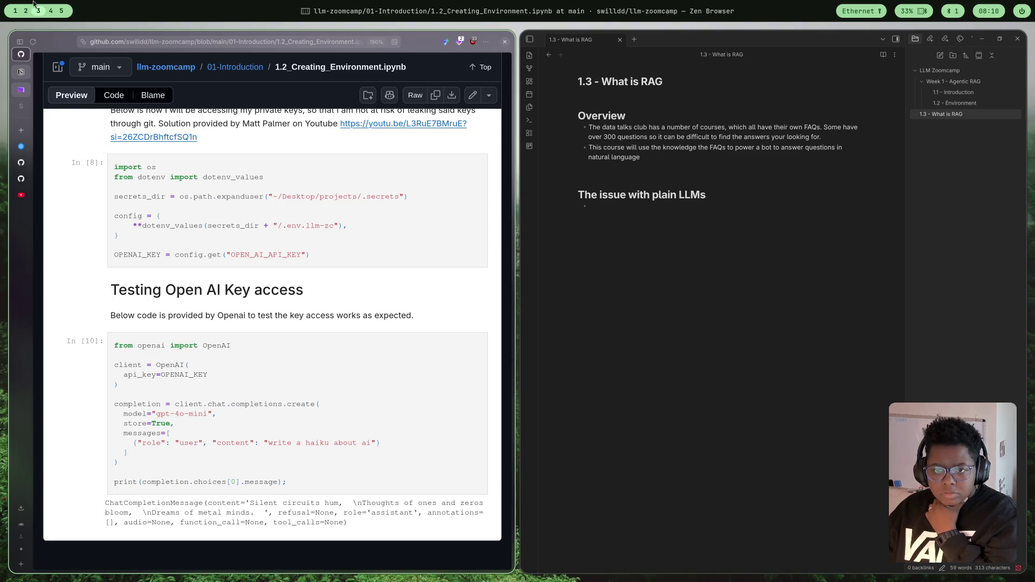
click(27, 11)
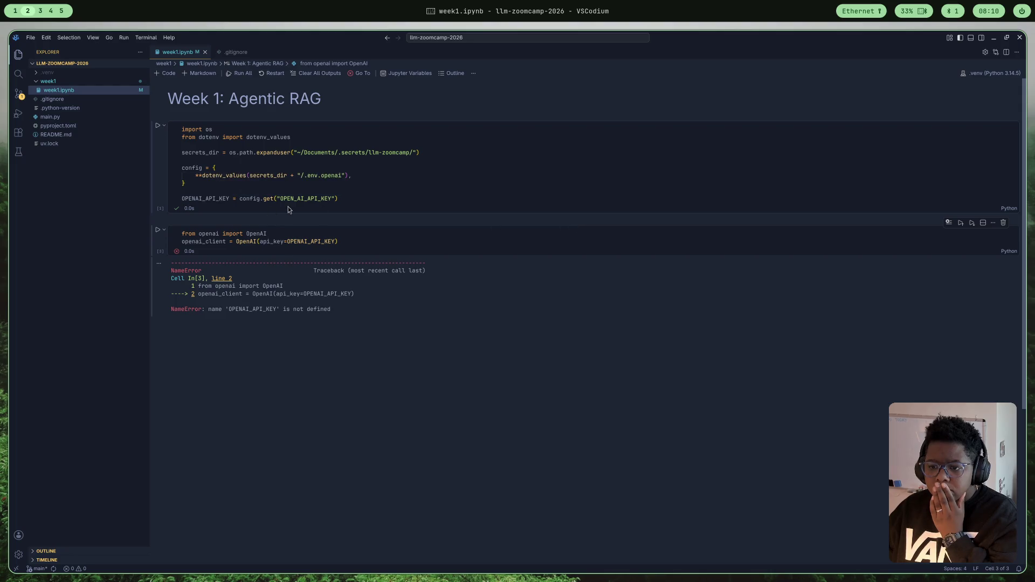
click(158, 125)
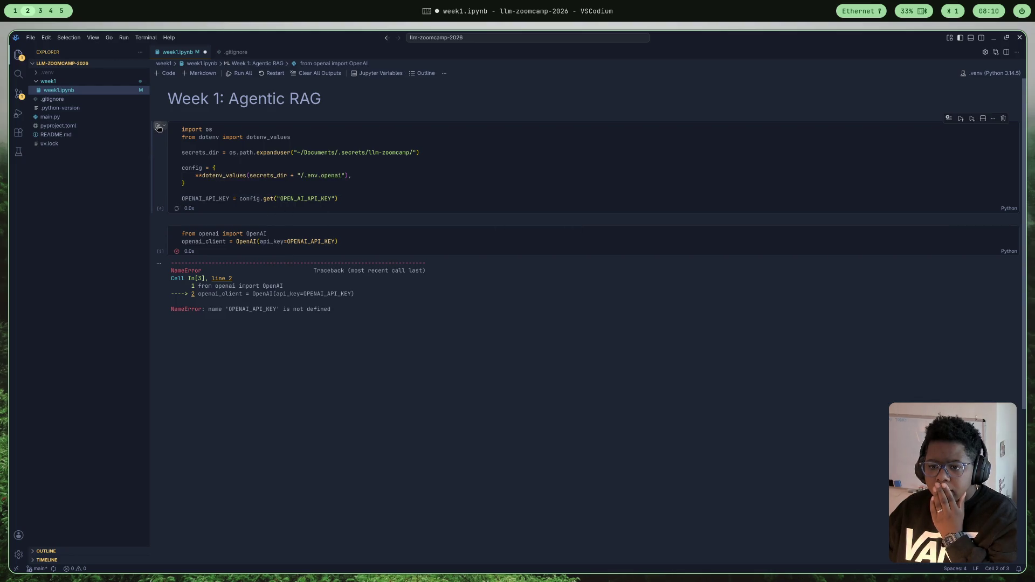
- Rerun the OpenAI client cell and pick out the word api_key from its error
click(158, 232)
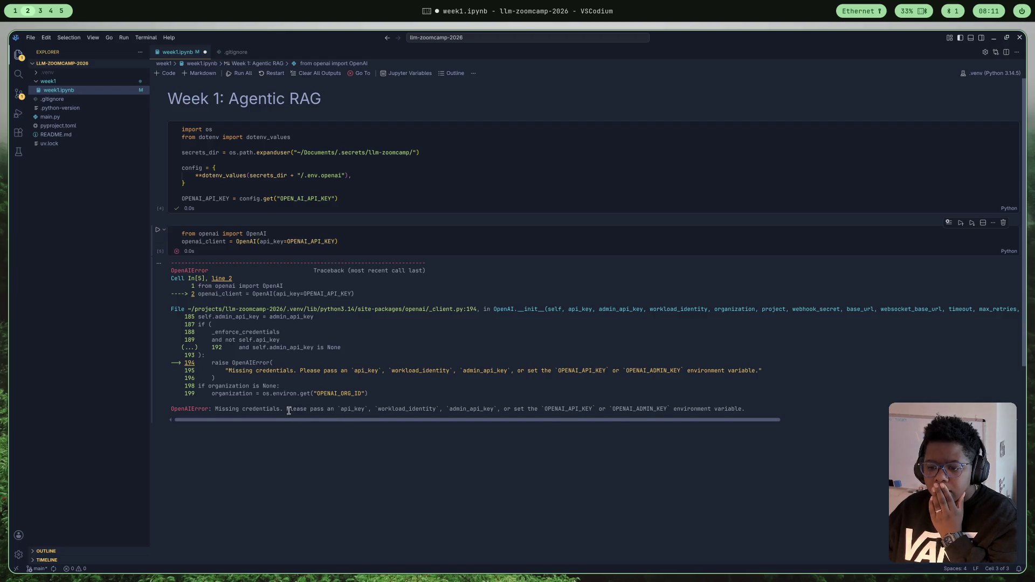
drag(288, 410, 336, 420)
click(392, 416)
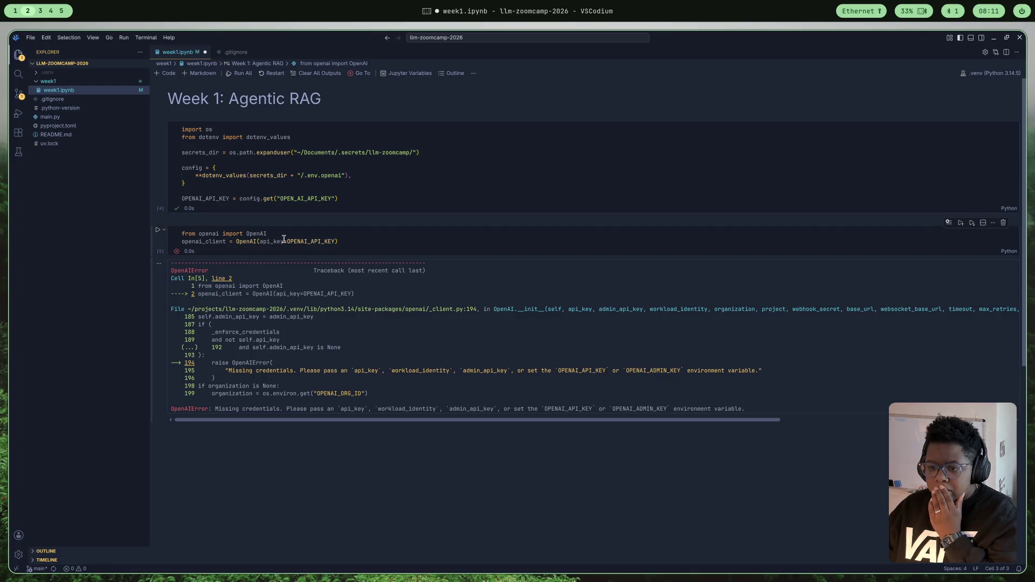
double_click(353, 410)
key(ctrl+c)
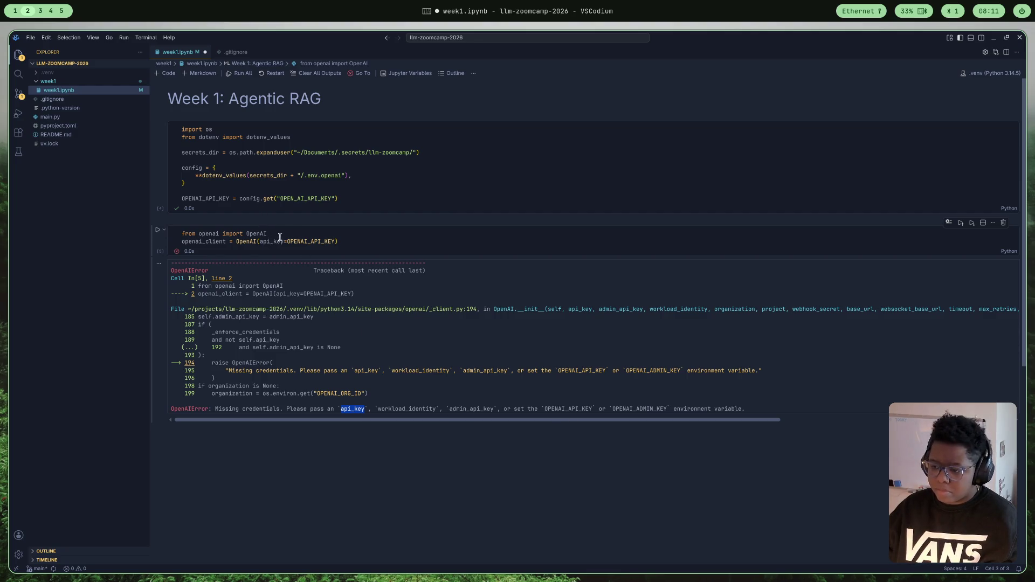
- Rename OPENAI_API_KEY to api_key, pass api_key=api_key to OpenAI(), and rerun both cells
click(301, 198)
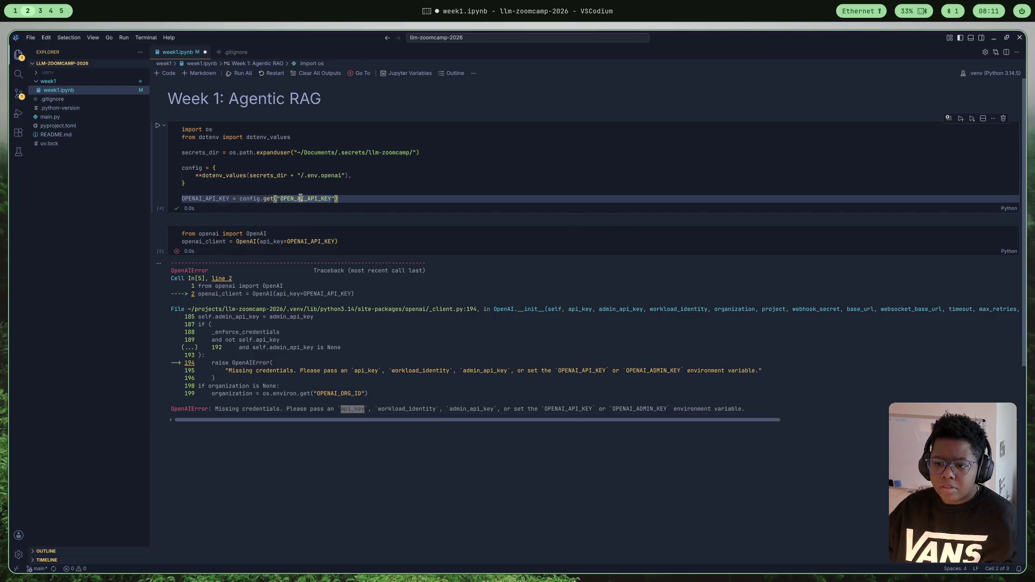
double_click(209, 198)
text(api_key)
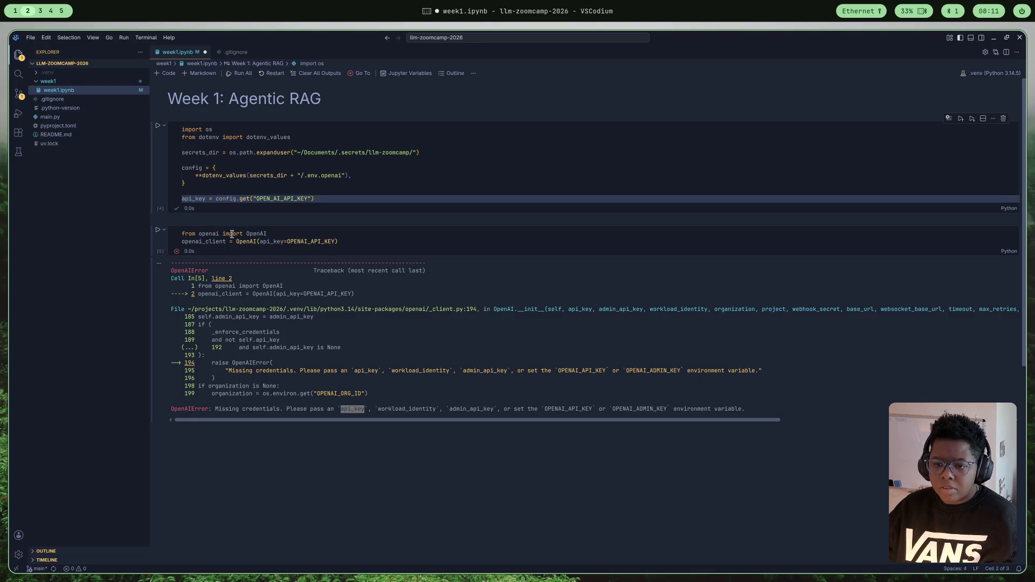
click(307, 241)
key(ctrl+v)
double_click(312, 243)
key(ctrl+v)
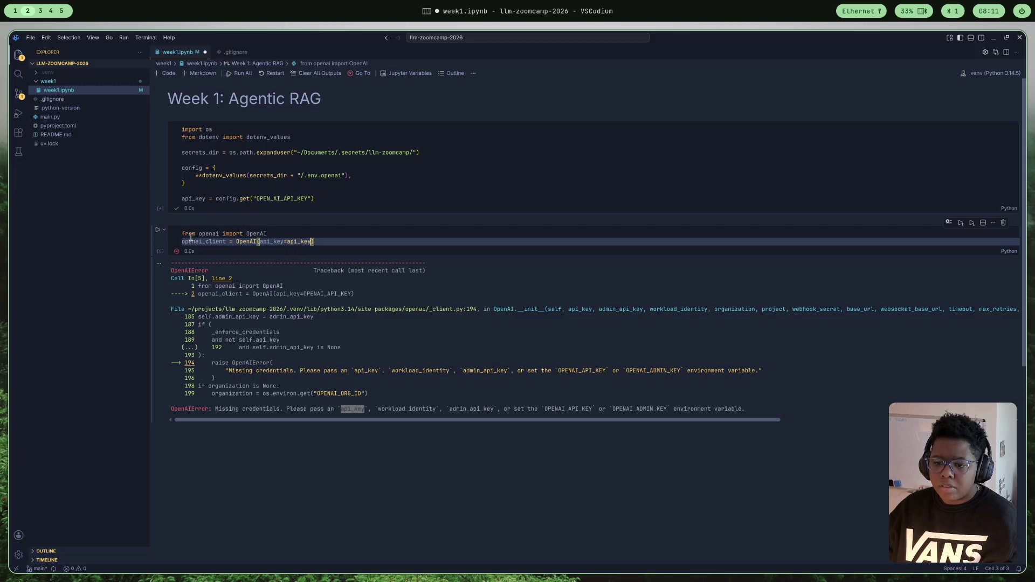
click(158, 126)
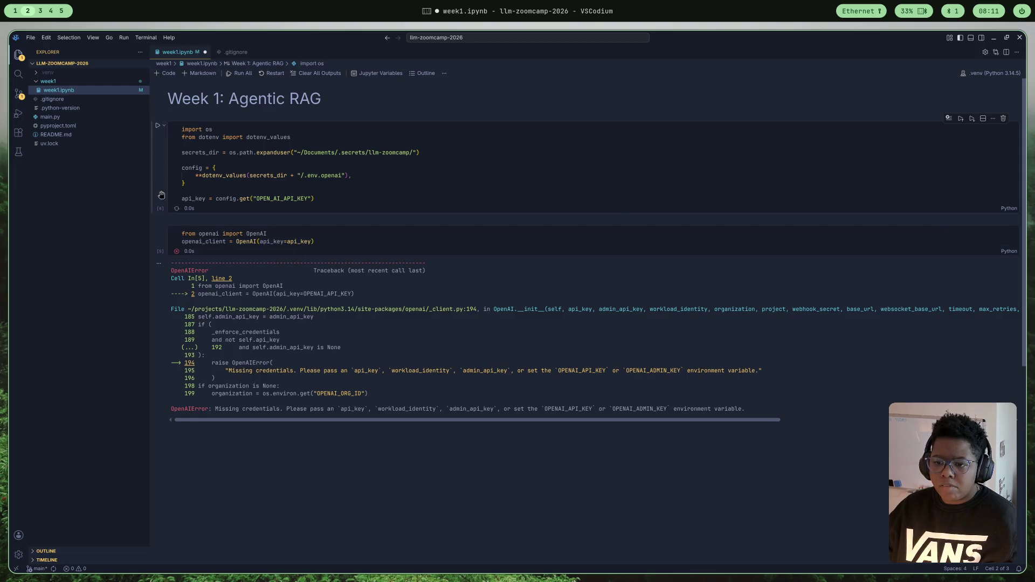
click(158, 232)
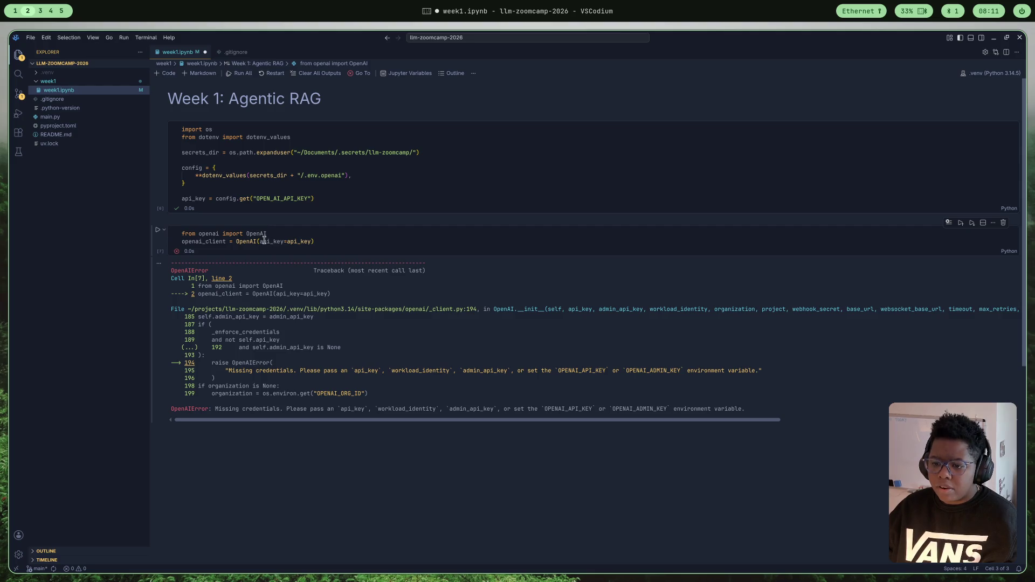
click(40, 11)
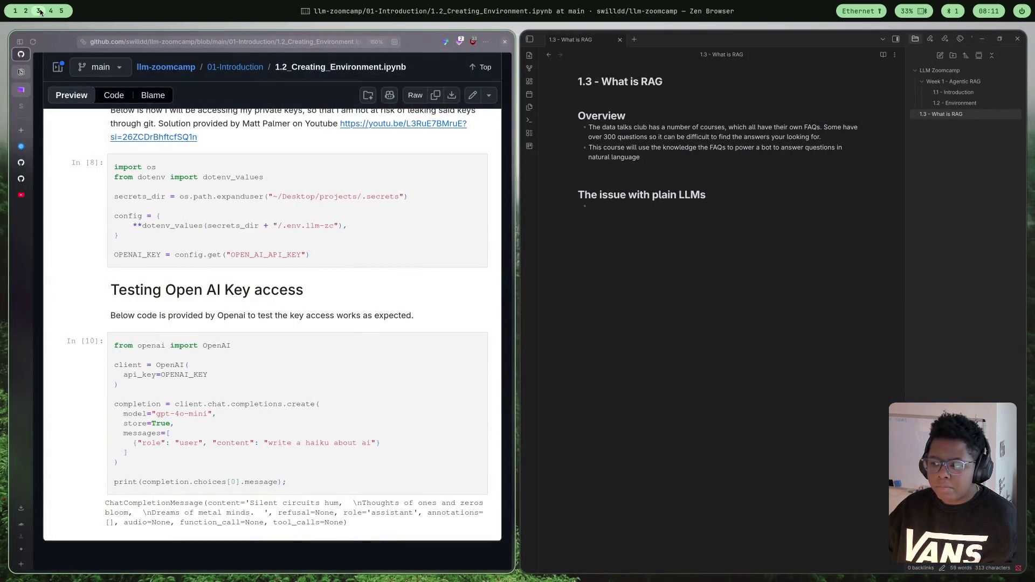
- Browse the OpenAI Developers SDK docs page for the Python library
click(22, 147)
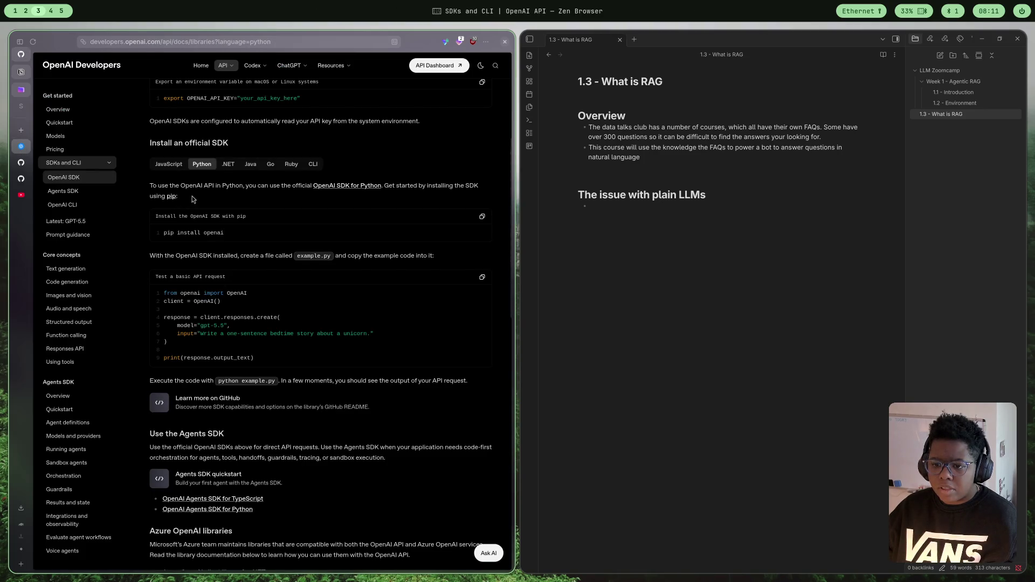
scroll(191, 200, down, 7)
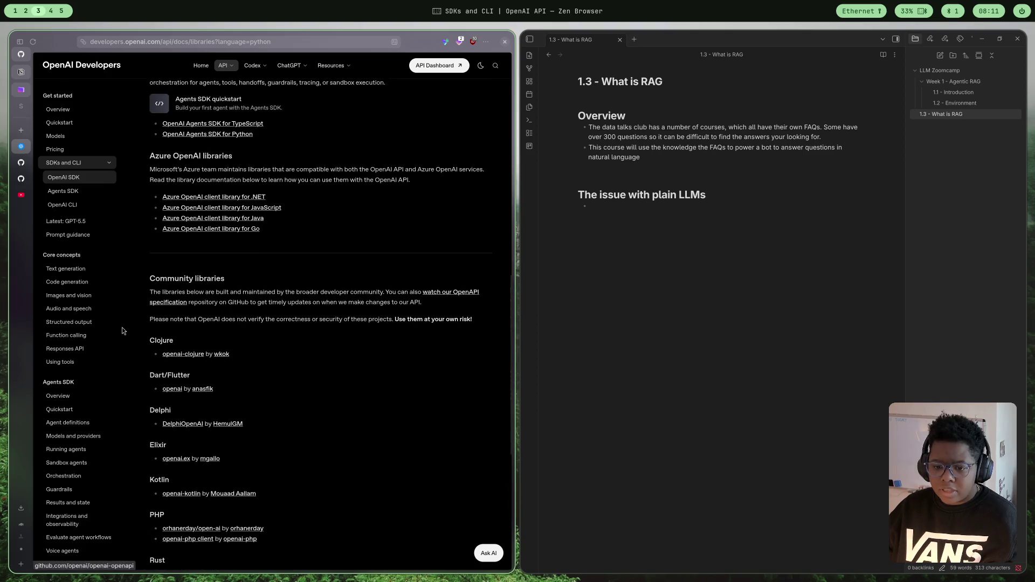
scroll(84, 305, down, 1)
scroll(84, 306, up, 1)
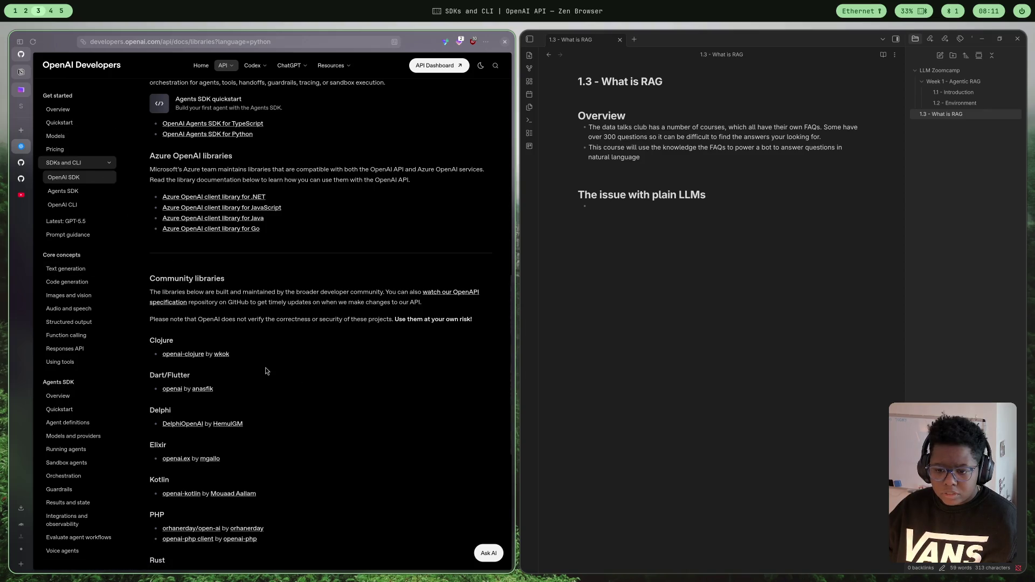
scroll(240, 329, down, 5)
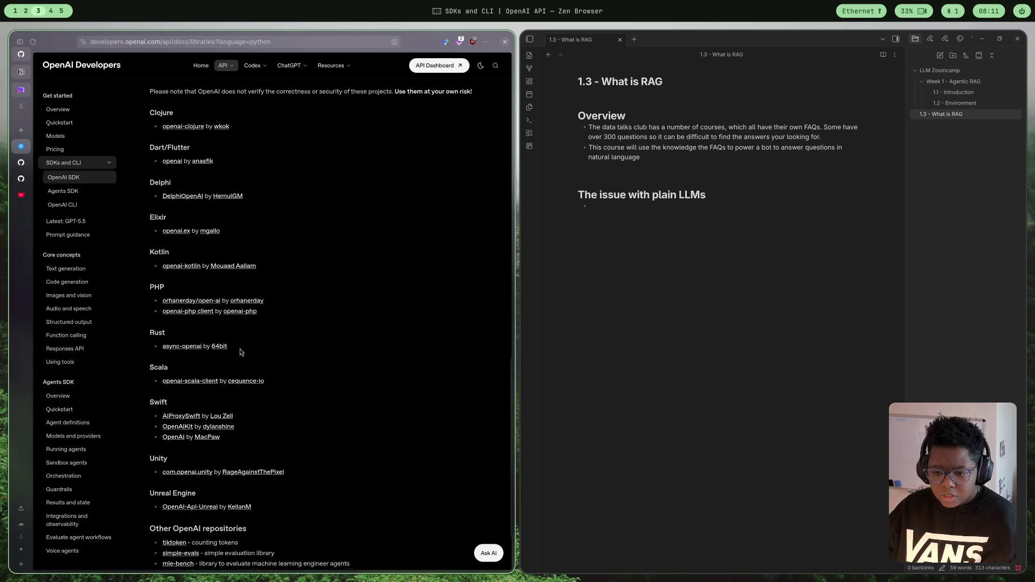
scroll(246, 348, up, 3)
scroll(246, 349, up, 7)
scroll(252, 357, up, 3)
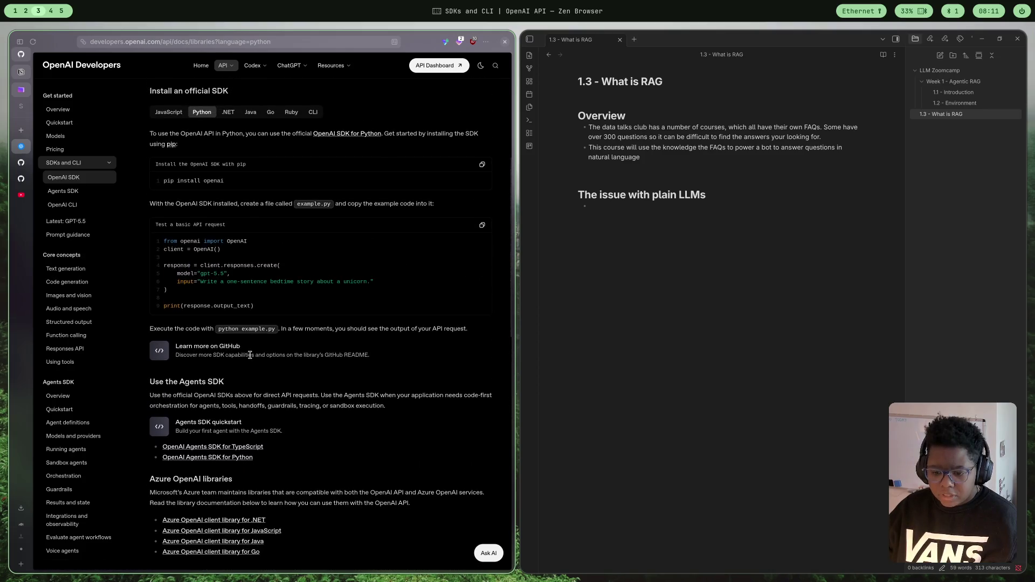
scroll(250, 356, up, 4)
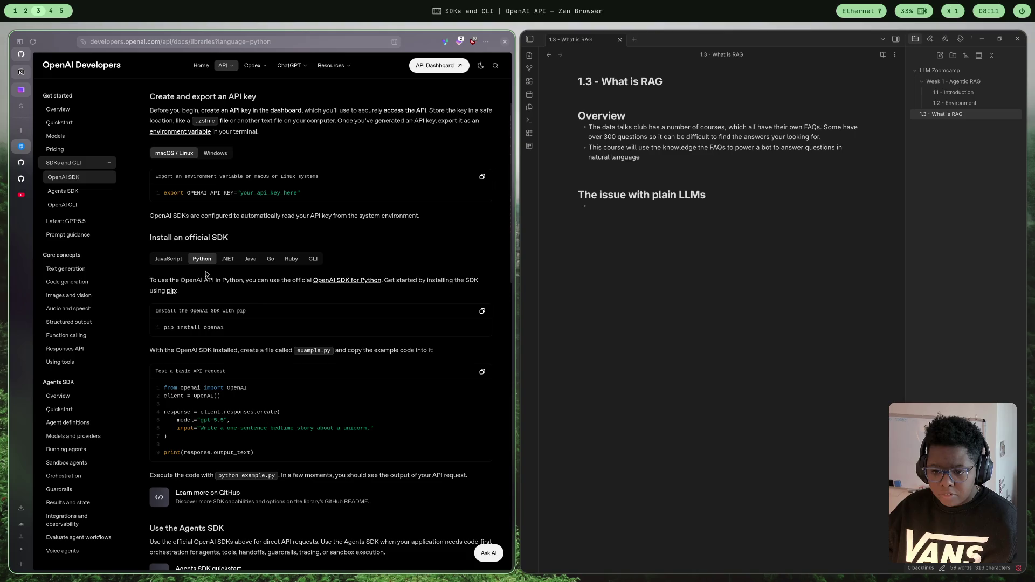
scroll(203, 271, up, 1)
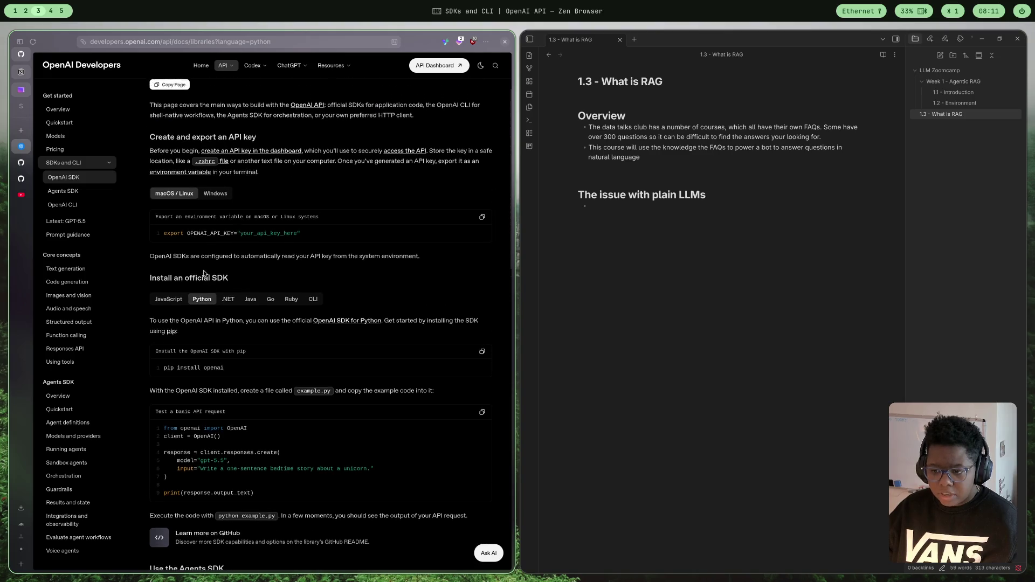
- Open the openai-python repository and scroll to its README Usage example
click(337, 323)
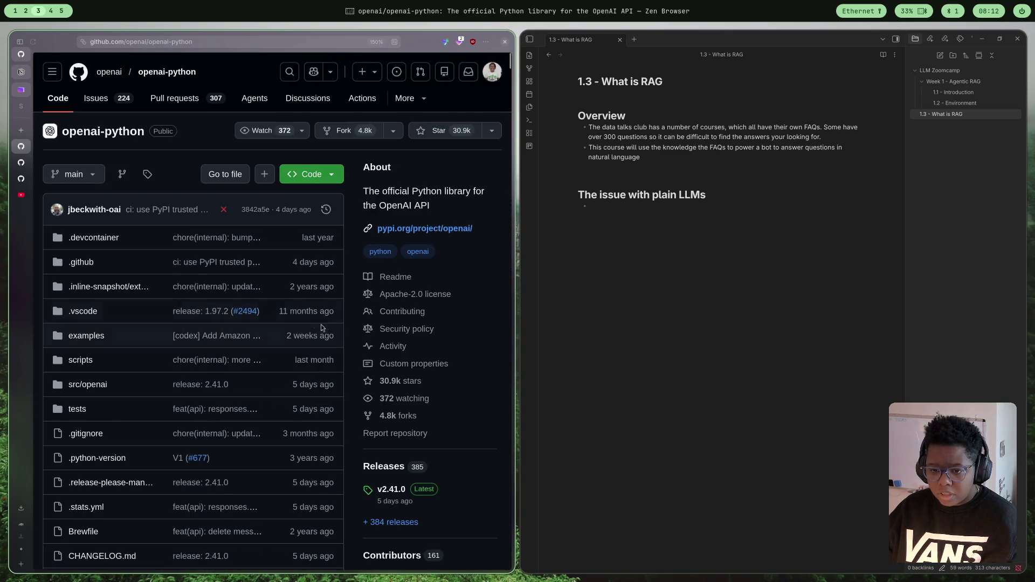
scroll(314, 310, down, 10)
scroll(314, 310, down, 3)
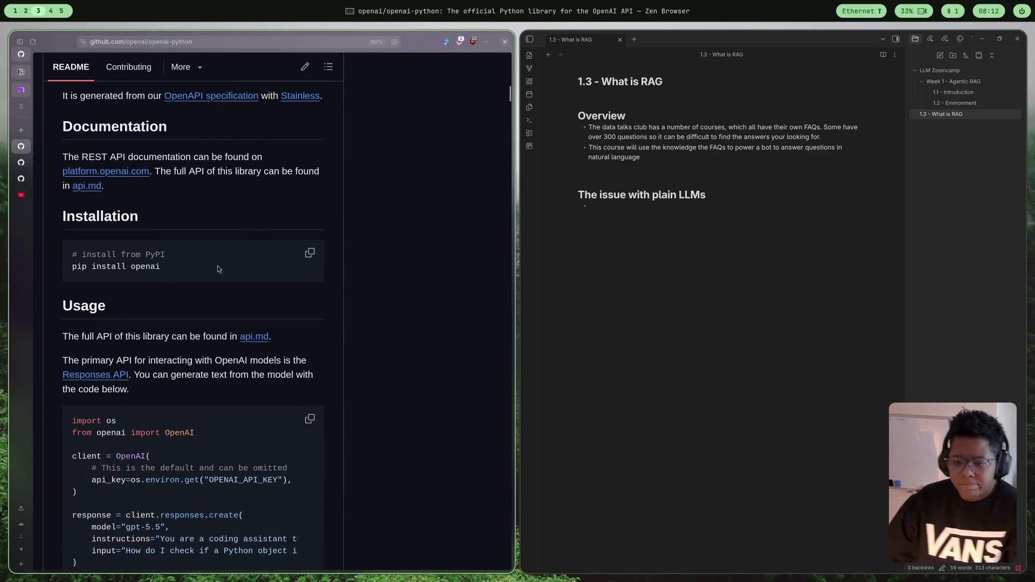
scroll(164, 308, down, 3)
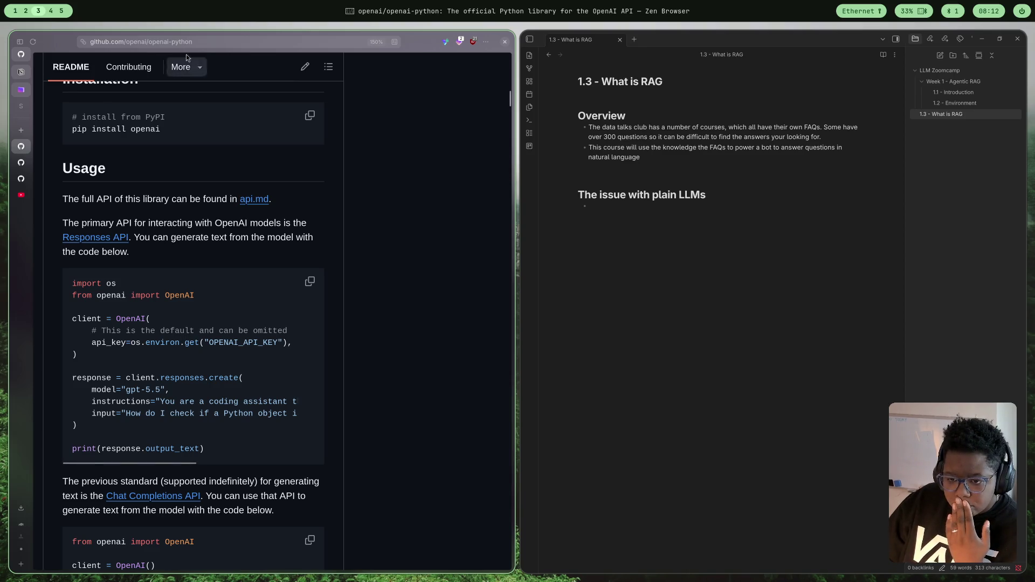
click(26, 11)
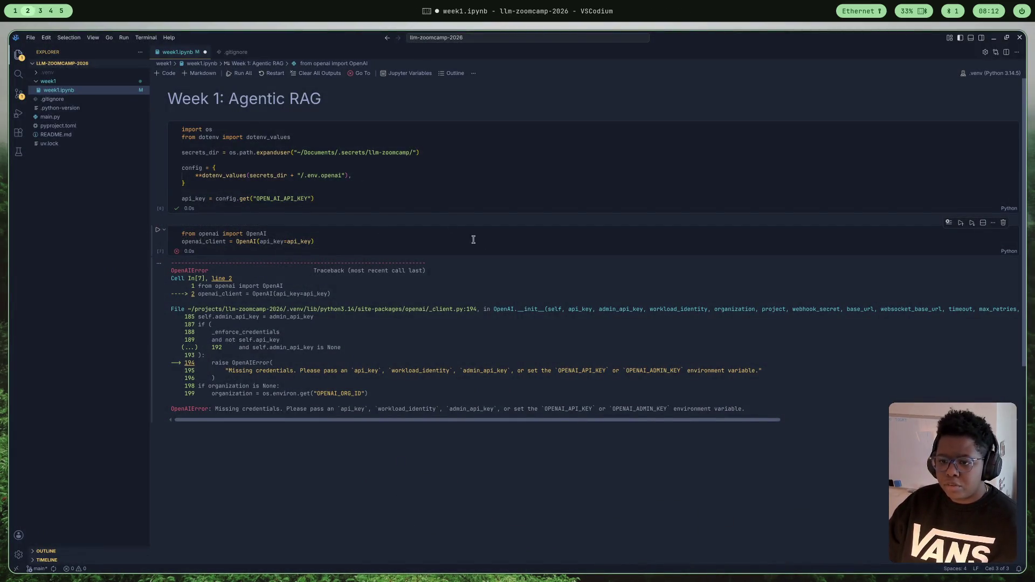
- Add load_dotenv to the dotenv import line and run the config cell
click(327, 141)
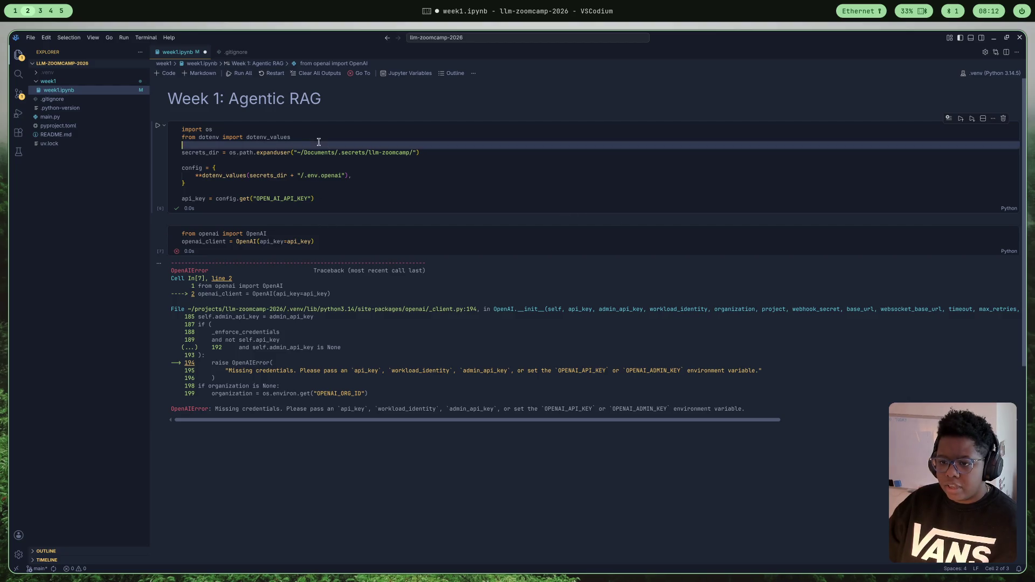
text(, load)
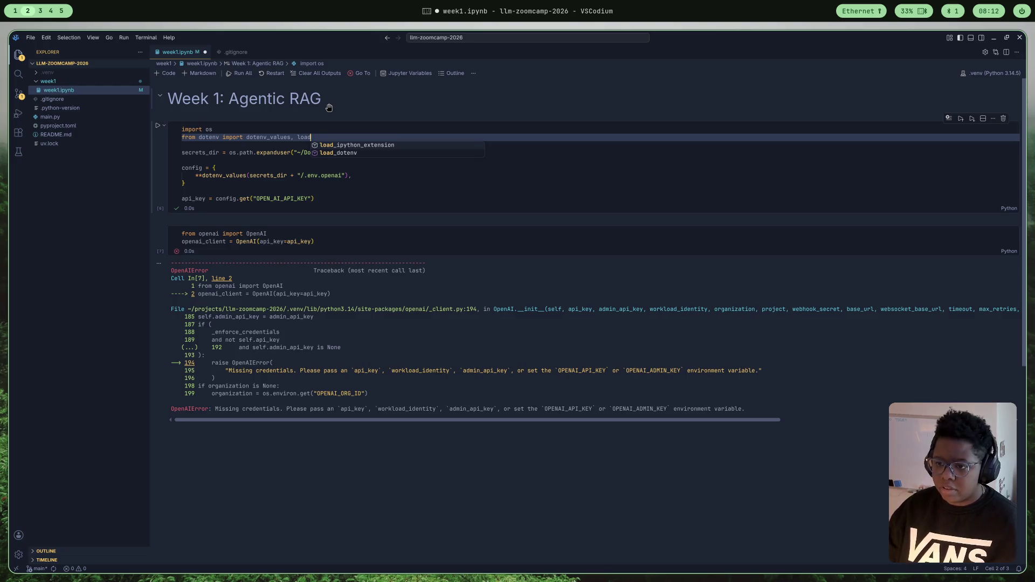
key(Down)
key(Return)
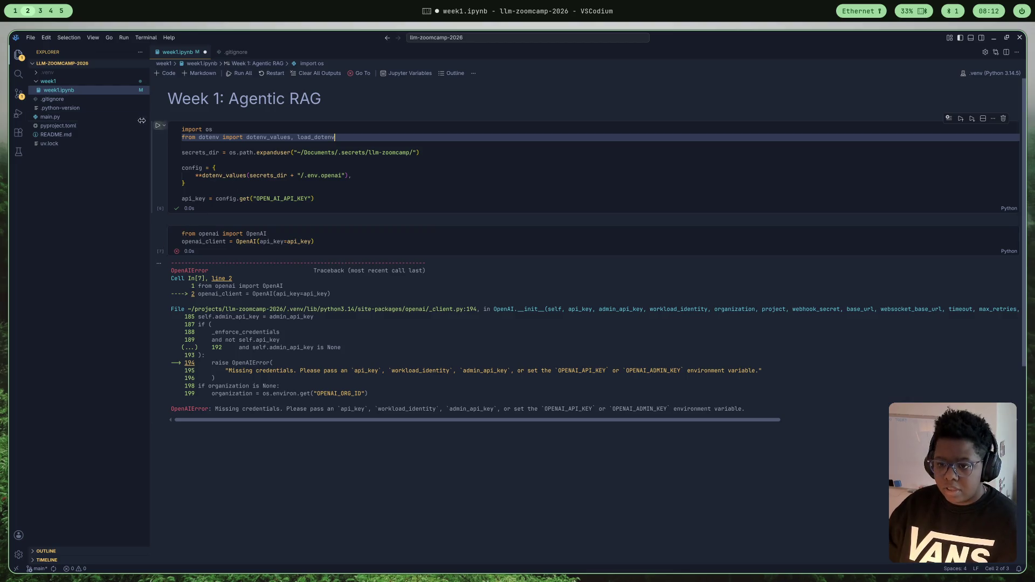
click(158, 126)
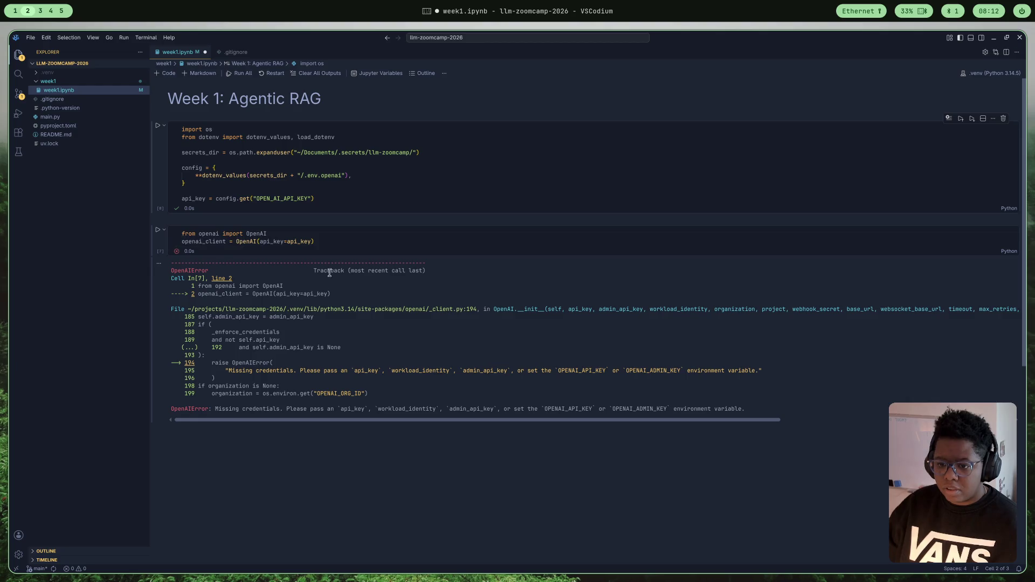
- Check the course notebook.ipynb on GitHub via the 03-rag.md lesson page
click(45, 11)
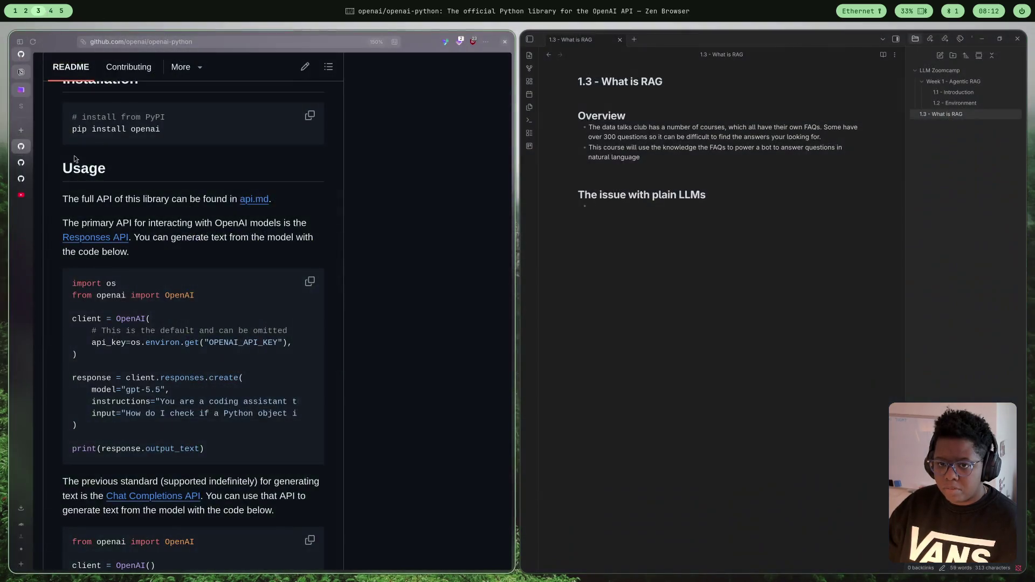
click(26, 167)
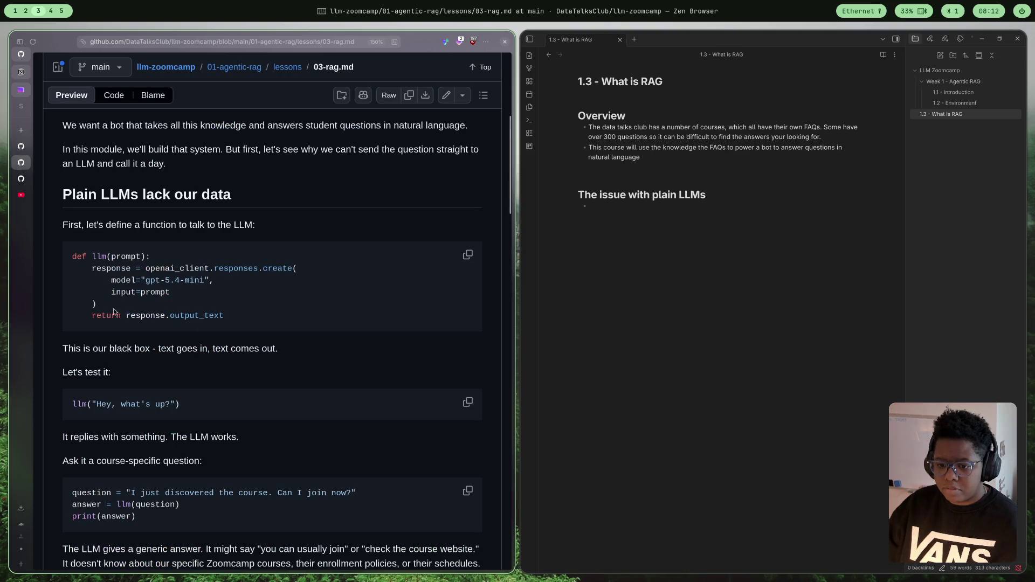
click(21, 178)
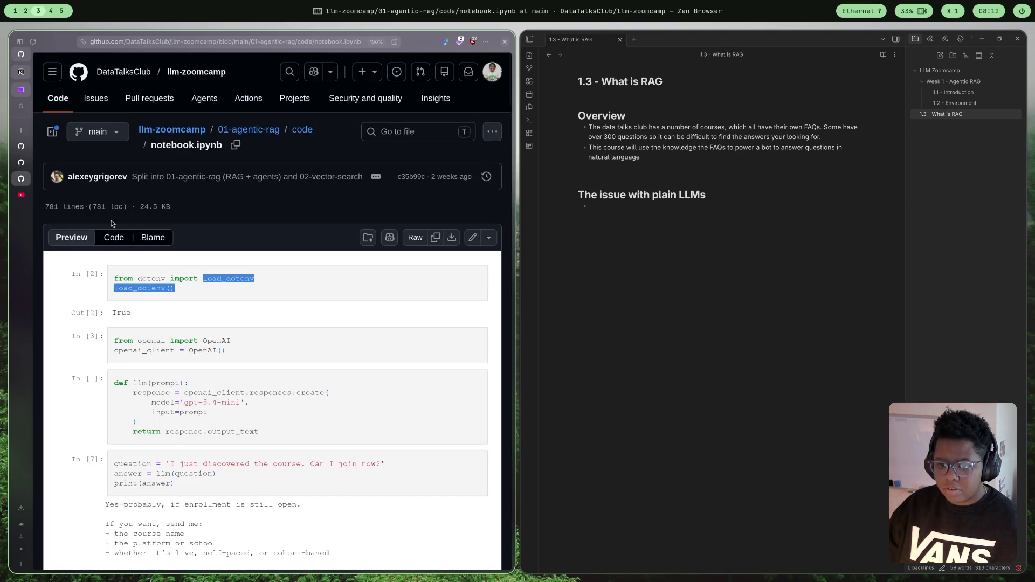
click(26, 11)
- Add a load_dotenv() line after the api_key line and run the cell, which outputs False
click(325, 198)
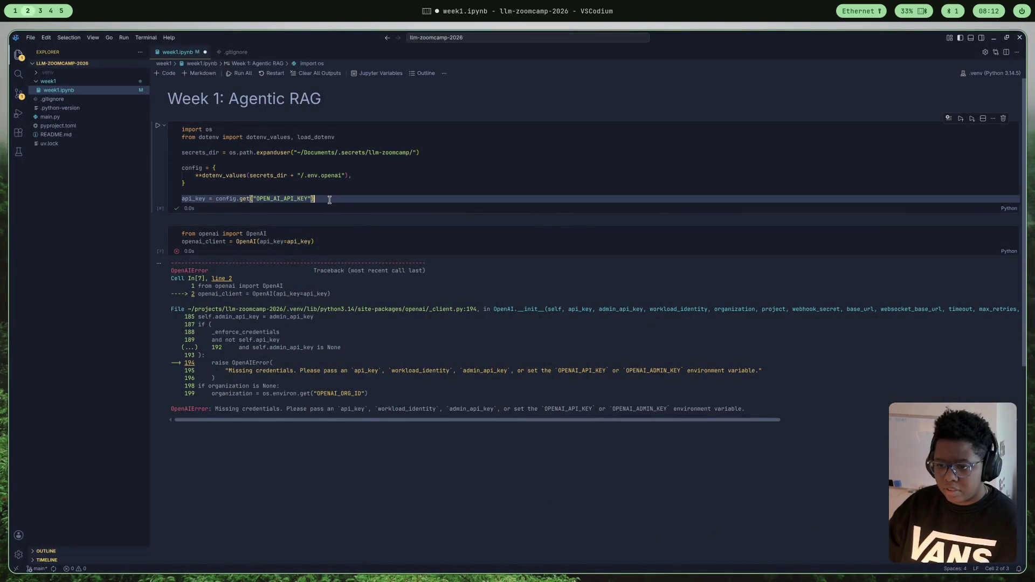
key(Return)
text(load)
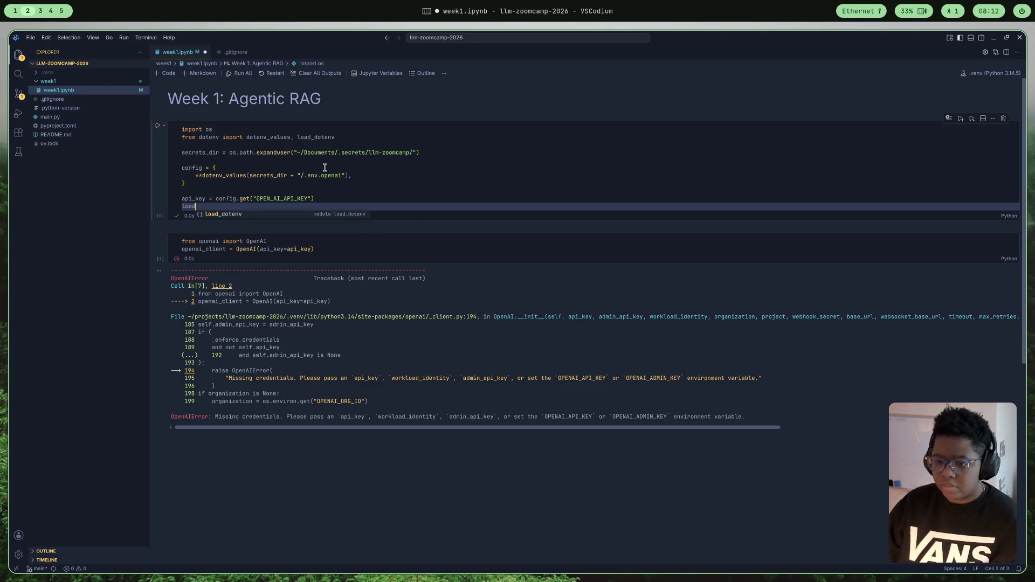
key(Tab)
text(())
key(shift+Return)
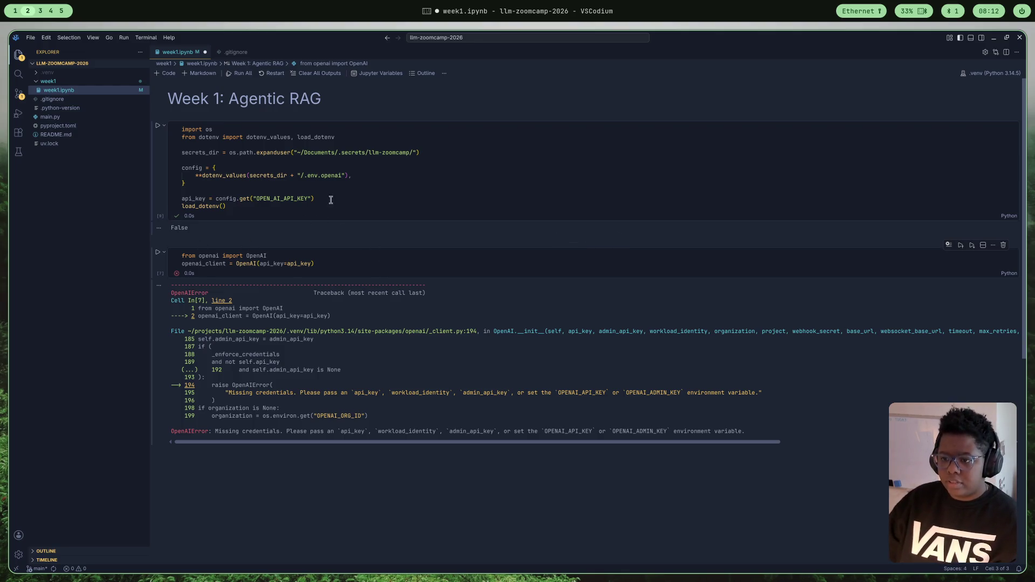
drag(228, 206, 170, 205)
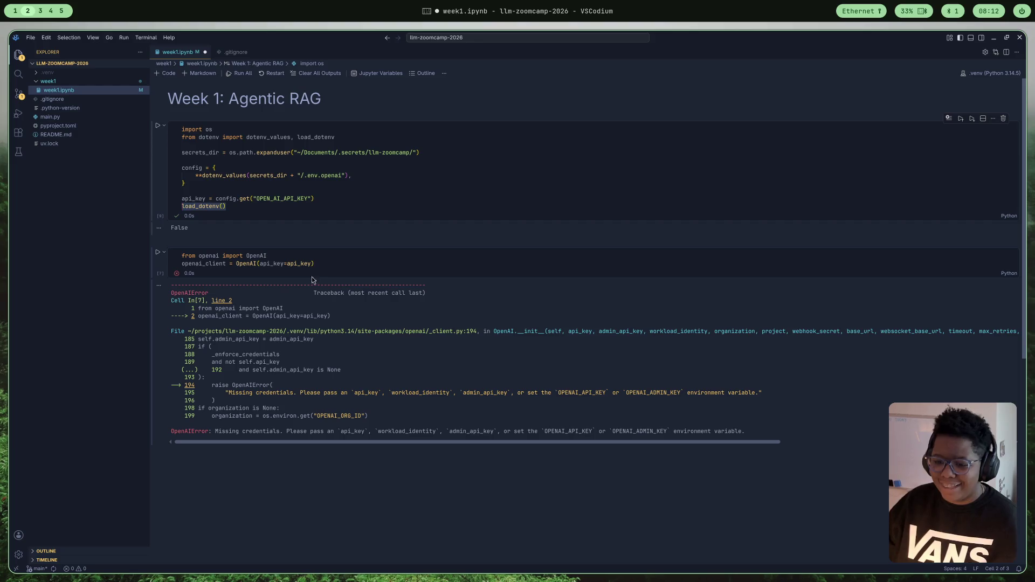
click(40, 11)
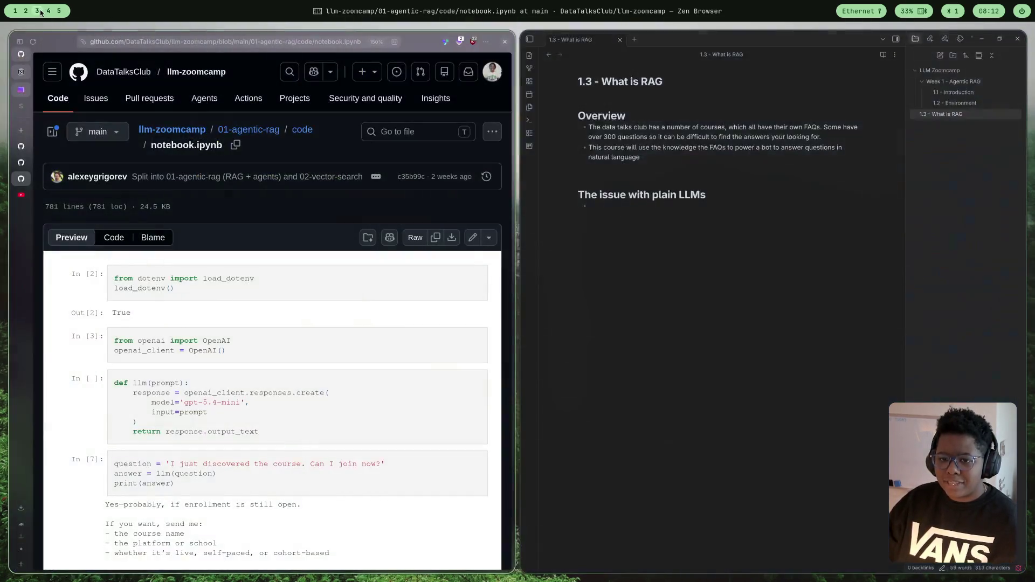
- Flip past the openai-python README, 03-rag.md and notebook.ipynb tabs to the 1.2_Creating_Environment notebook
click(24, 152)
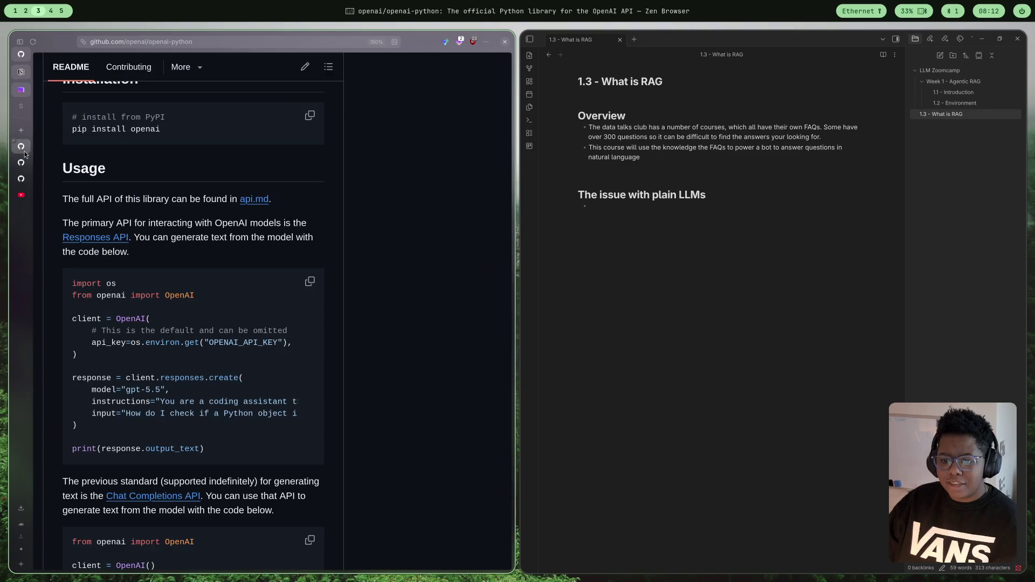
click(21, 162)
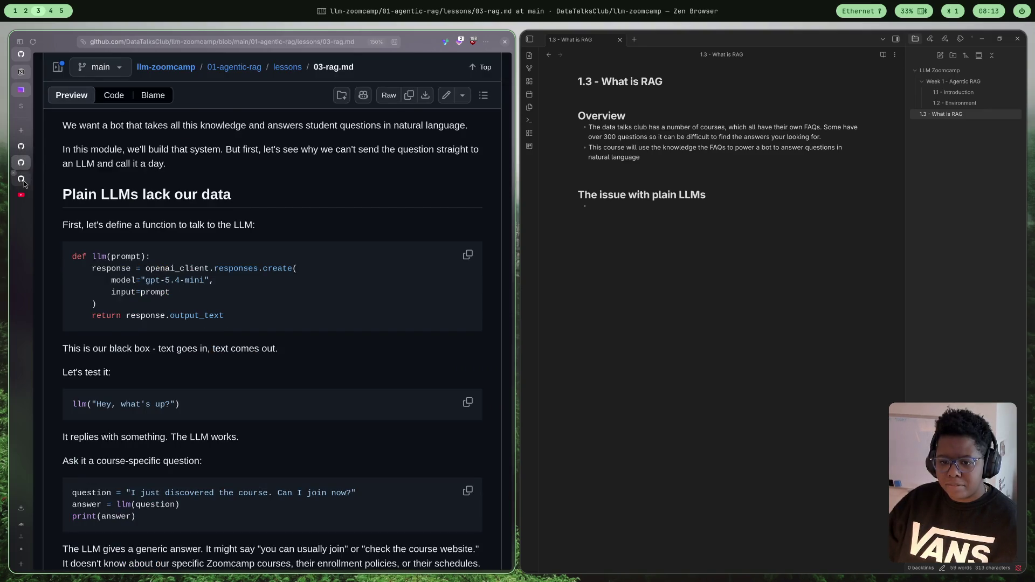
click(21, 179)
click(21, 54)
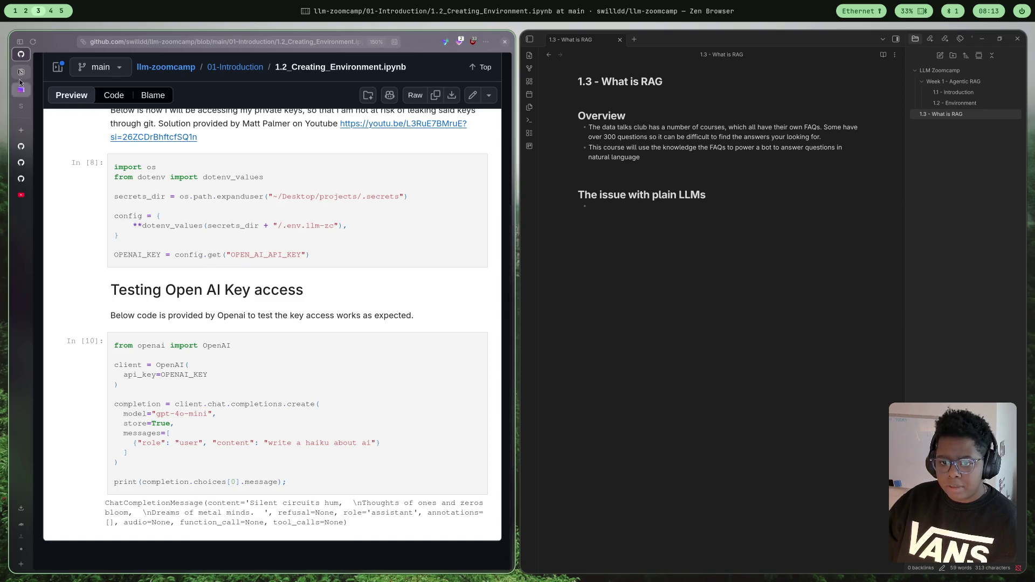
click(25, 11)
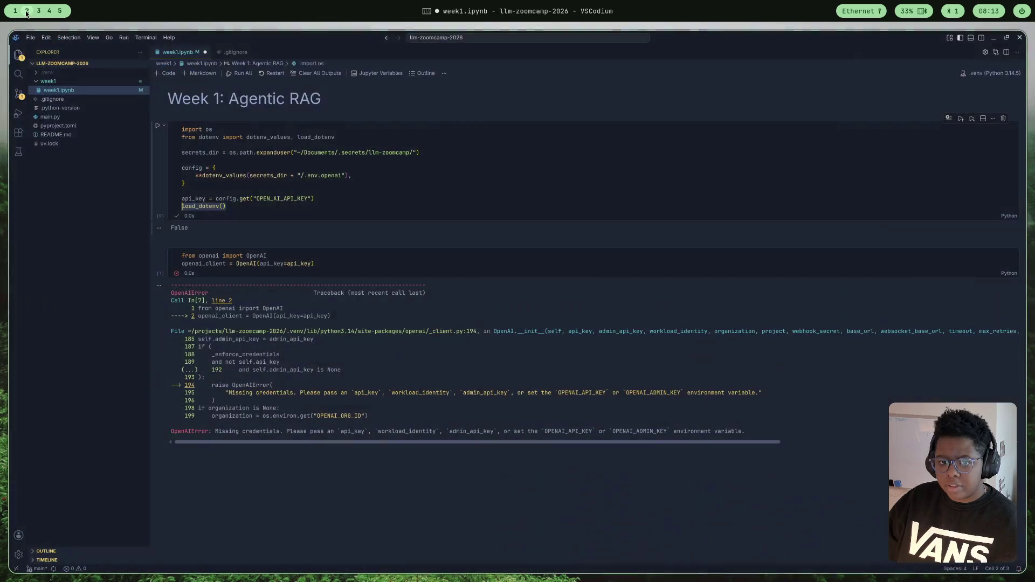
- Delete the load_dotenv() call and api_key line, and drop load_dotenv from the dotenv import
click(182, 205)
key(shift+Down)
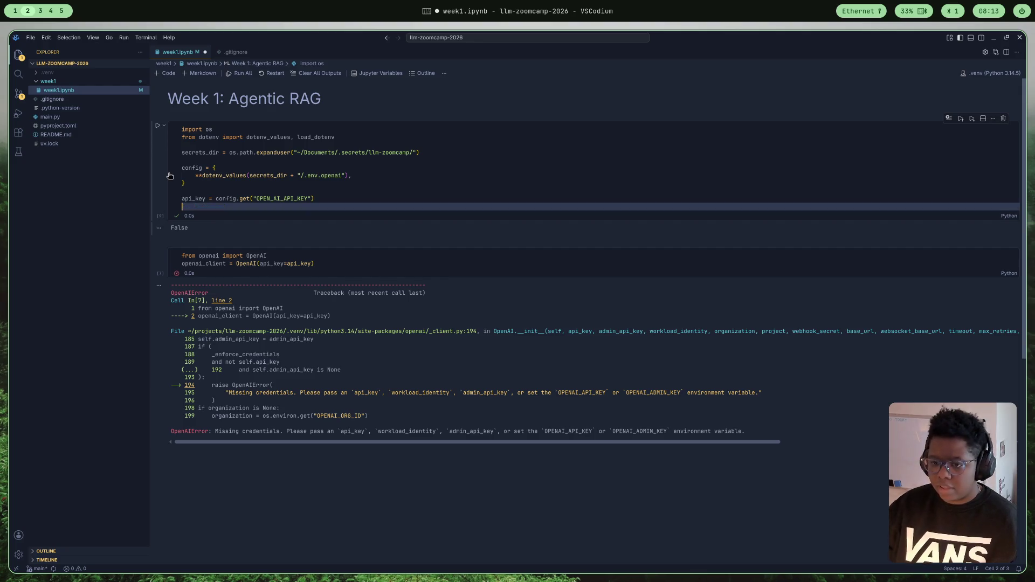
drag(215, 198, 156, 196)
key(BackSpace)
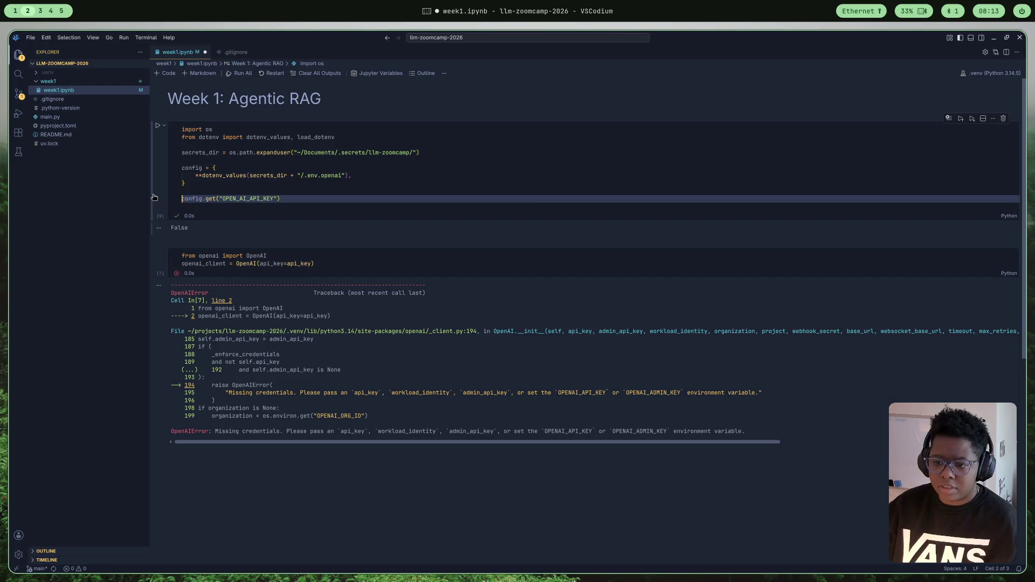
drag(311, 197, 144, 201)
key(ctrl+c)
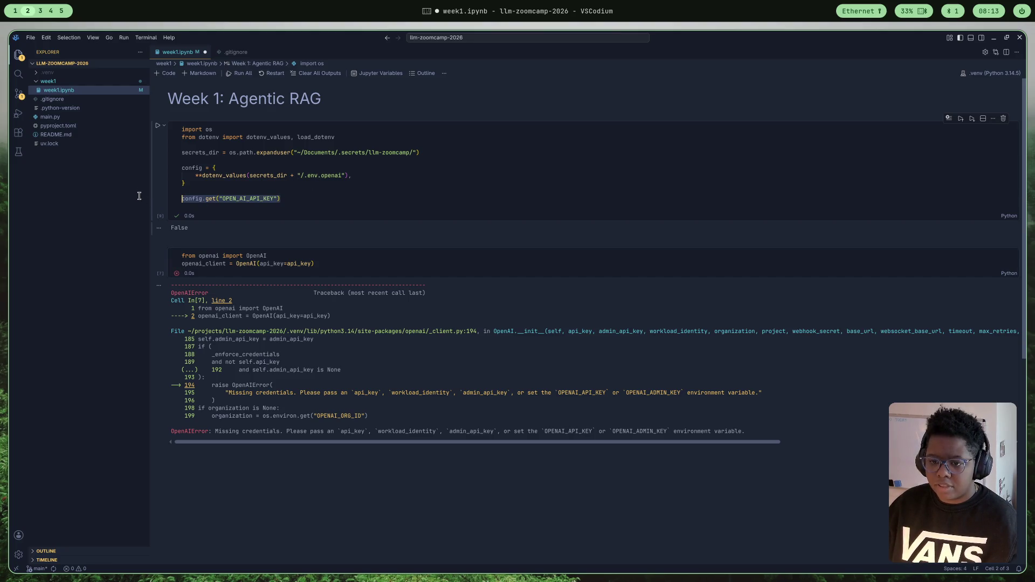
key(BackSpace)
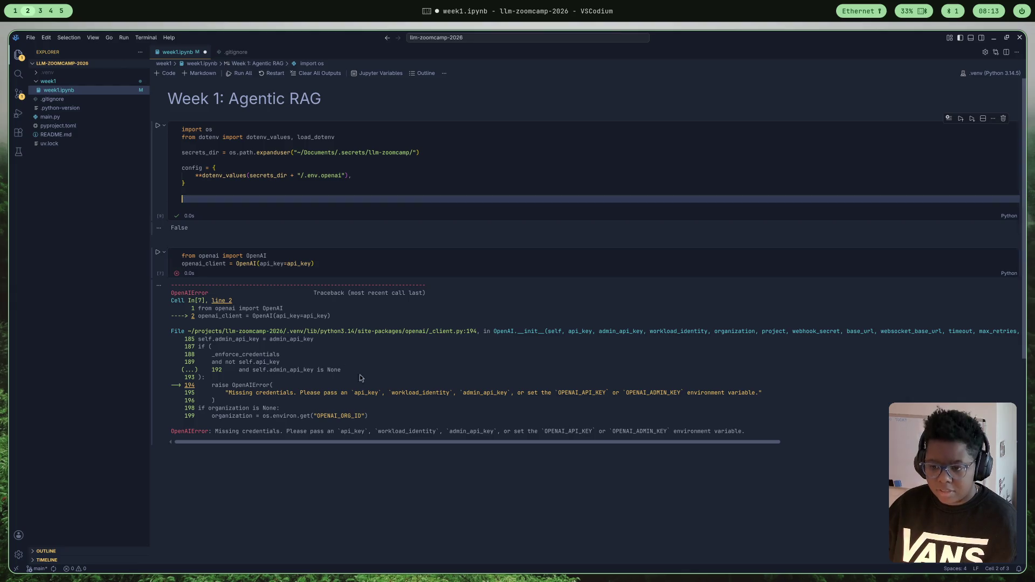
drag(335, 138, 291, 138)
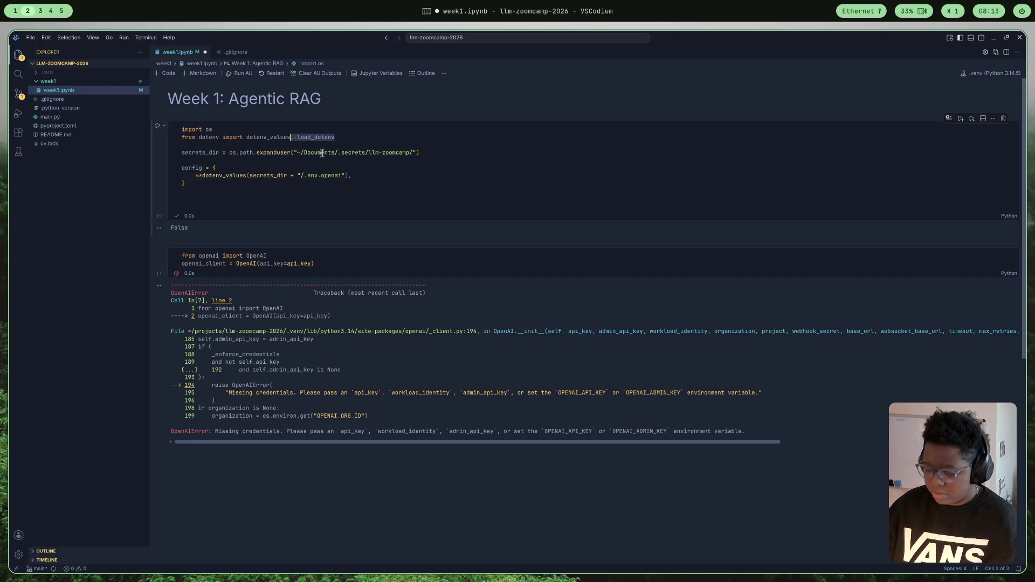
key(BackSpace)
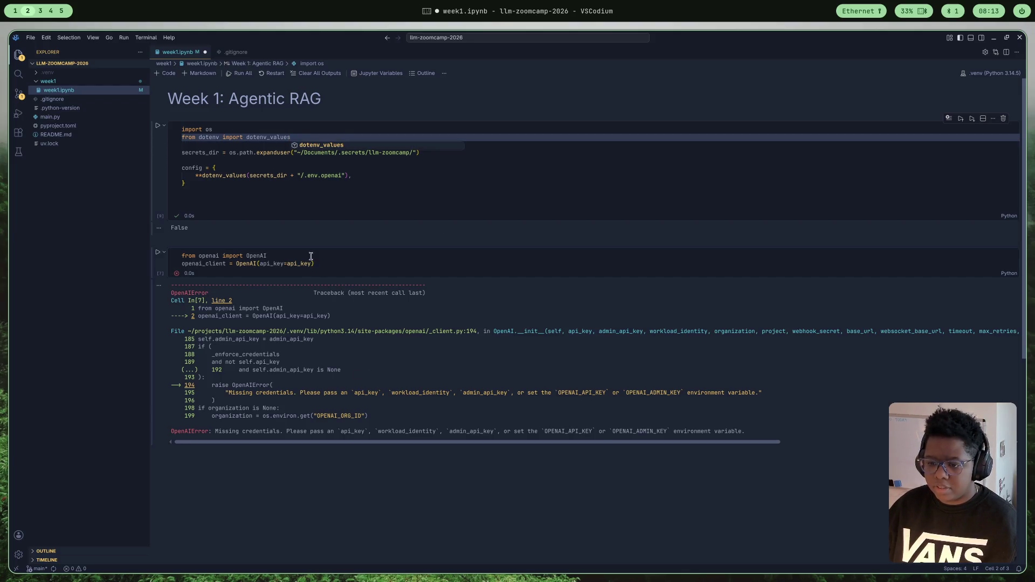
- Paste config.get("OPEN_AI_API_KEY") as the OpenAI api_key argument and rerun both cells
click(311, 264)
key(ctrl+v)
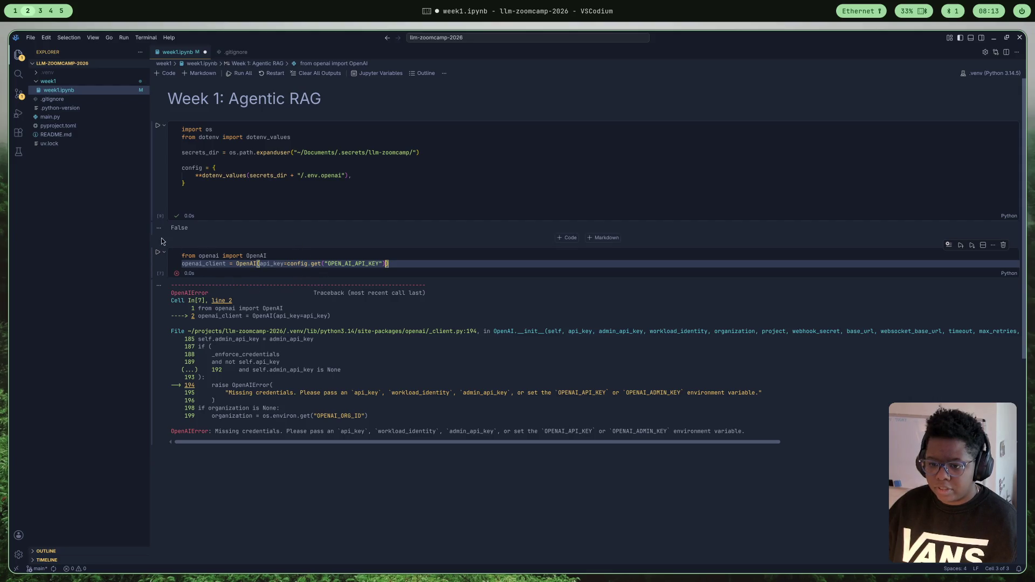
click(154, 218)
key(ctrl+Return)
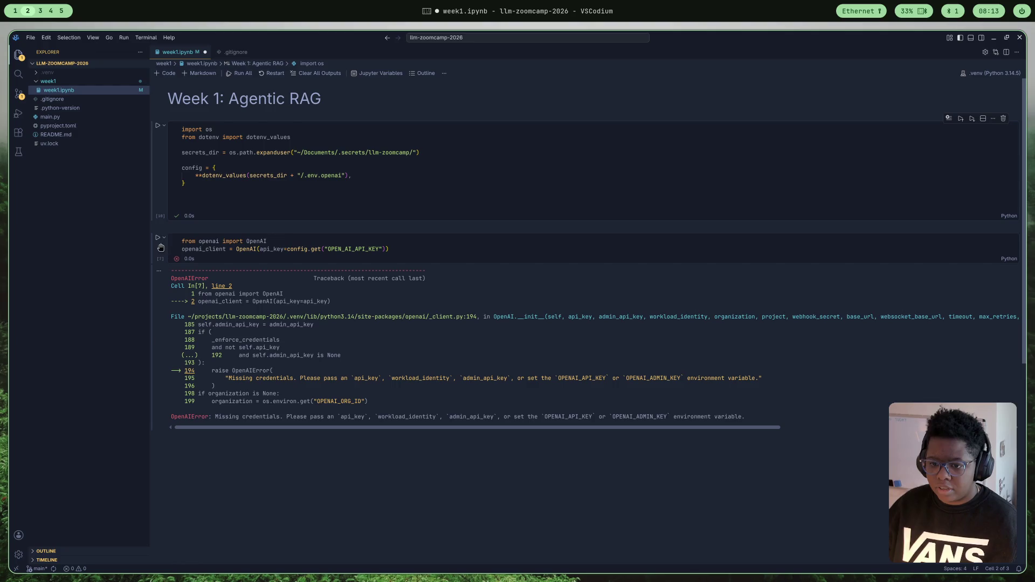
click(158, 239)
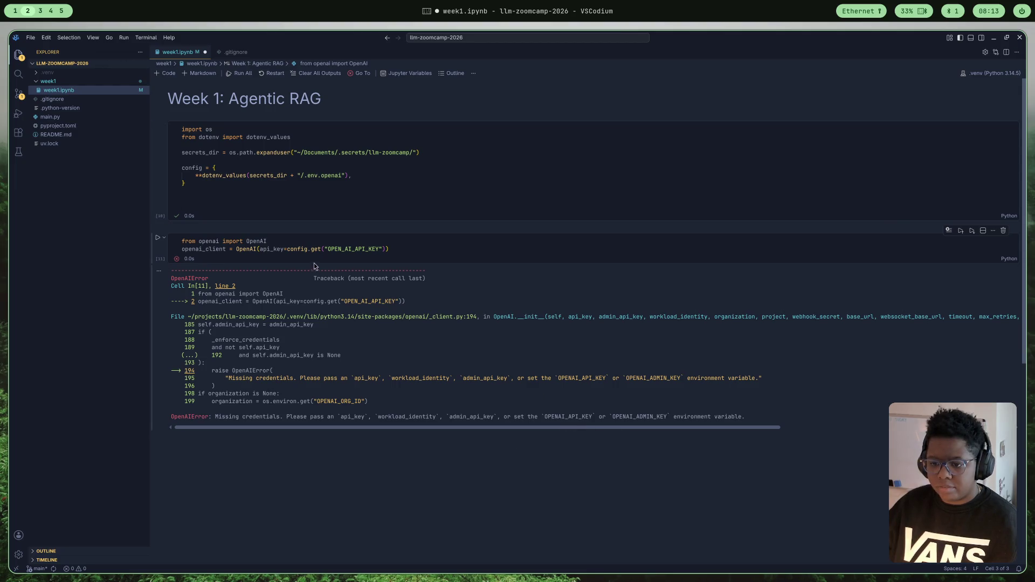
- Move the config.get lookup out of the OpenAI() call onto its own line in the client cell
click(280, 242)
key(Return)
key(Return)
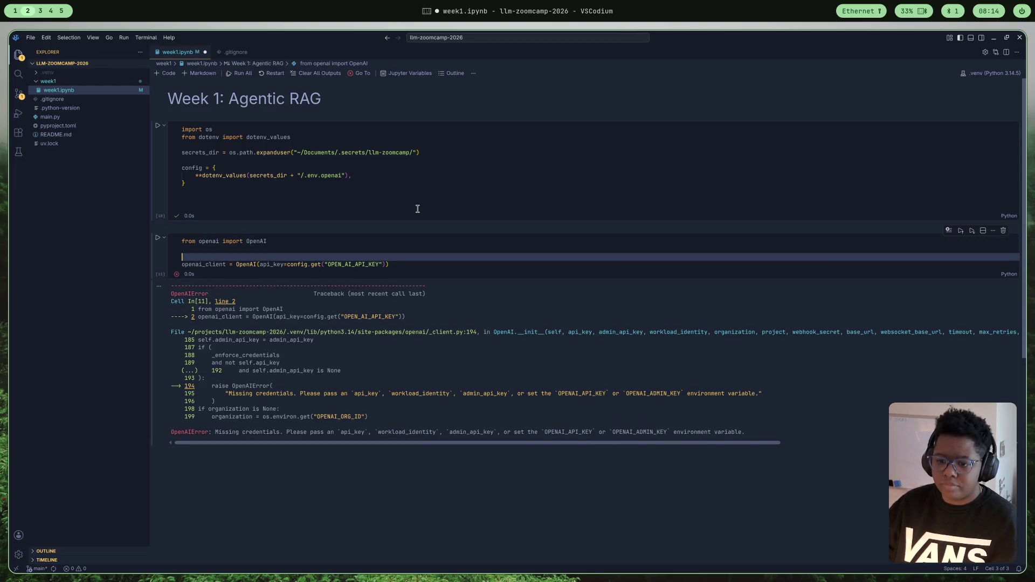
mouse_move(386, 264)
mouse_down()
mouse_move(269, 264)
mouse_move(287, 268)
mouse_up()
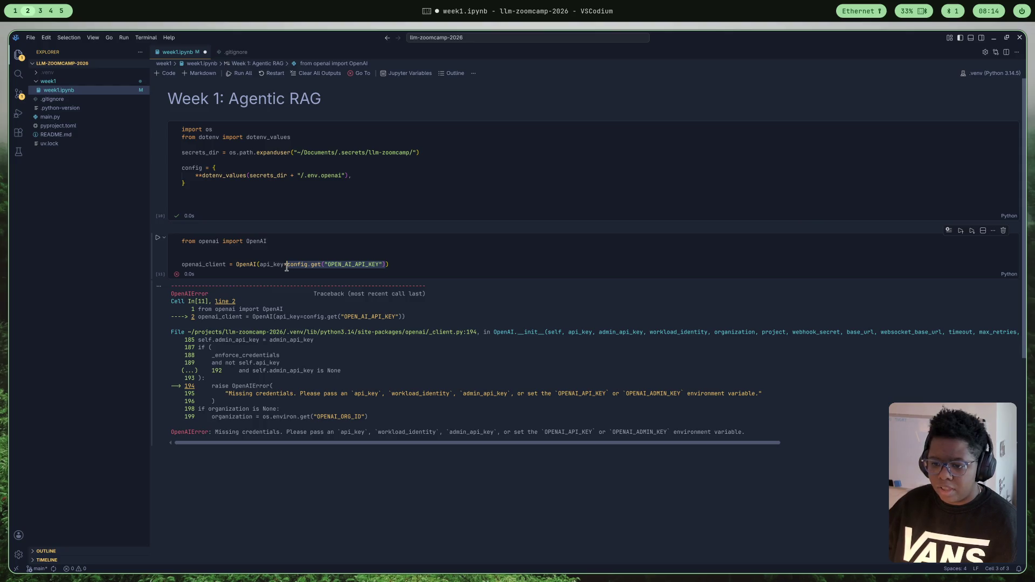
key(BackSpace)
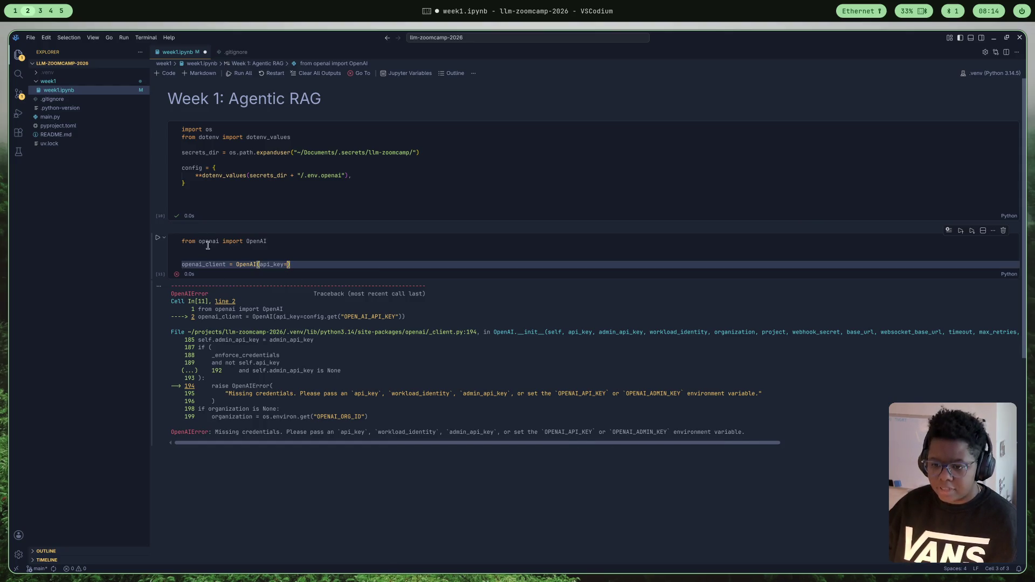
click(208, 249)
key(ctrl+v)
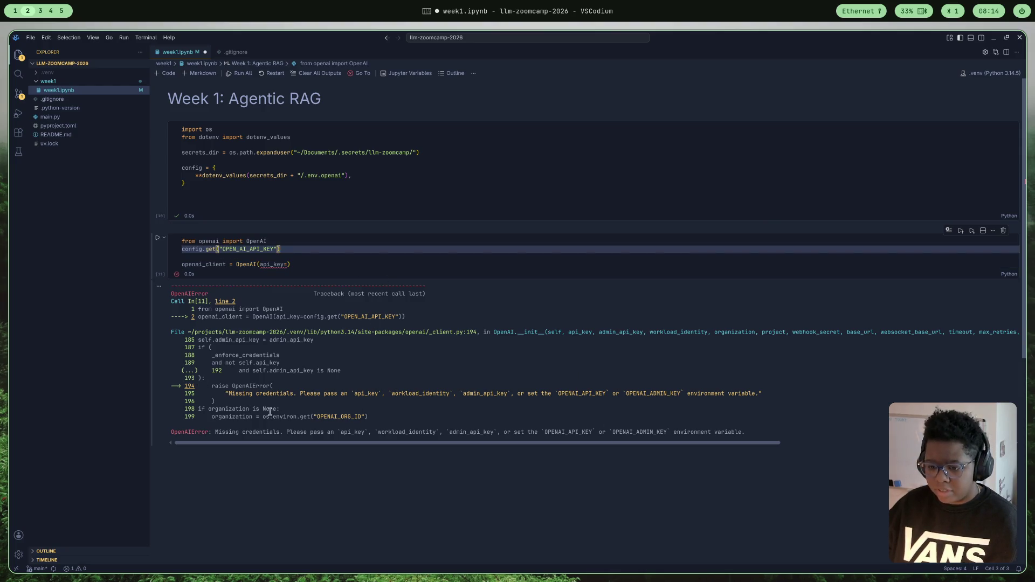
click(269, 264)
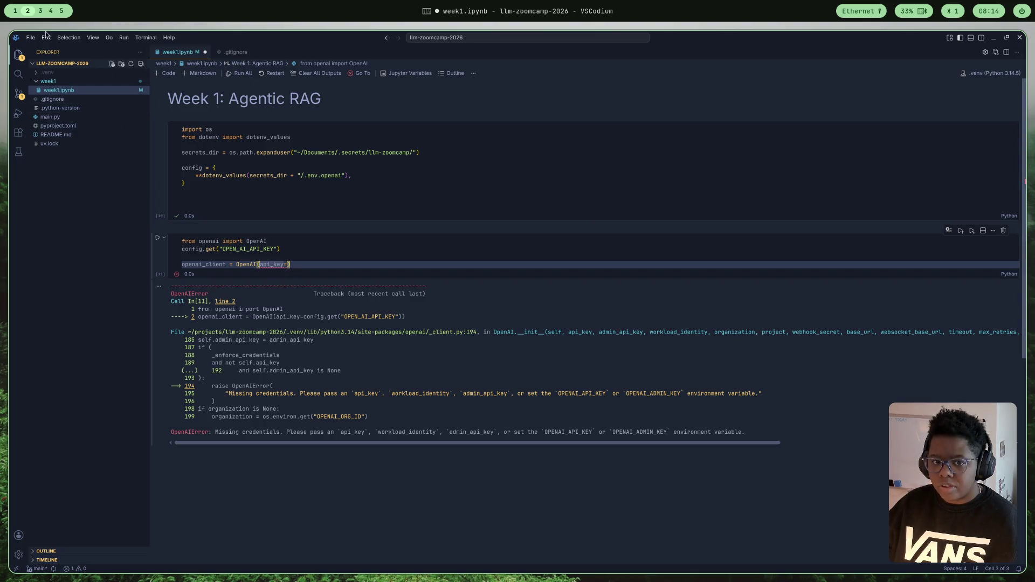
click(39, 11)
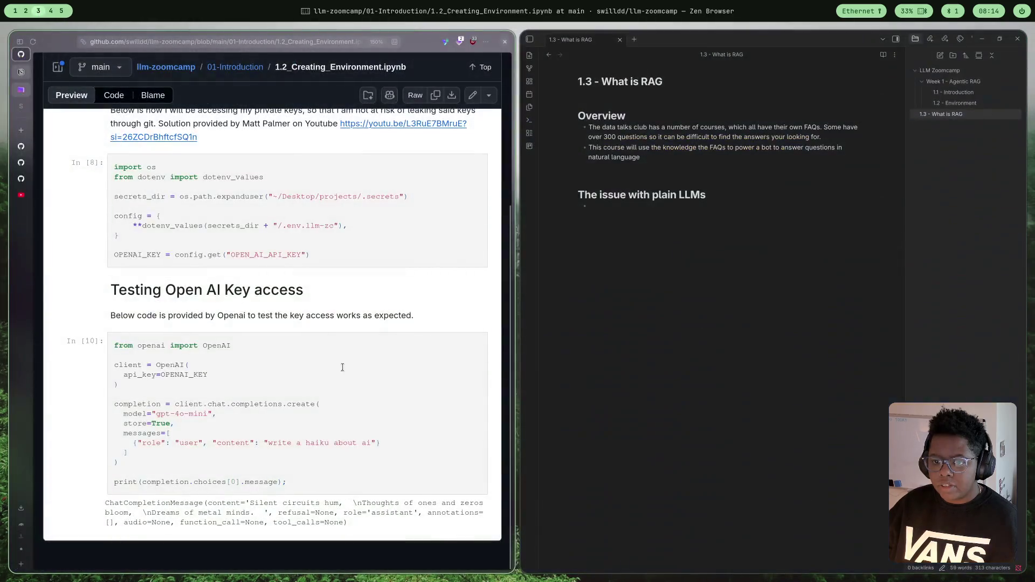
- Move through the lesson and notebook tabs to the openai-python README usage example
click(22, 162)
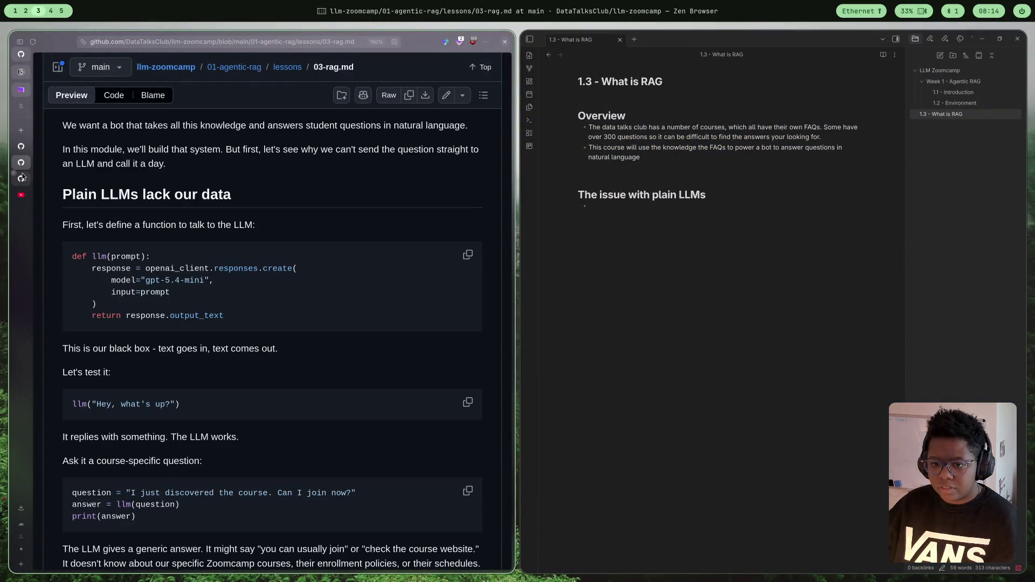
click(22, 178)
click(21, 146)
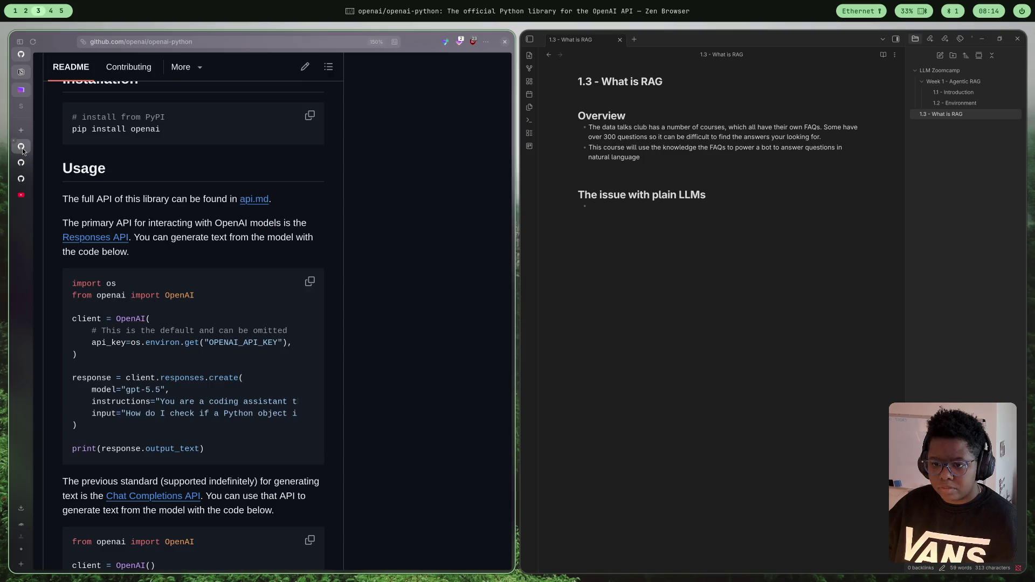
scroll(221, 226, down, 2)
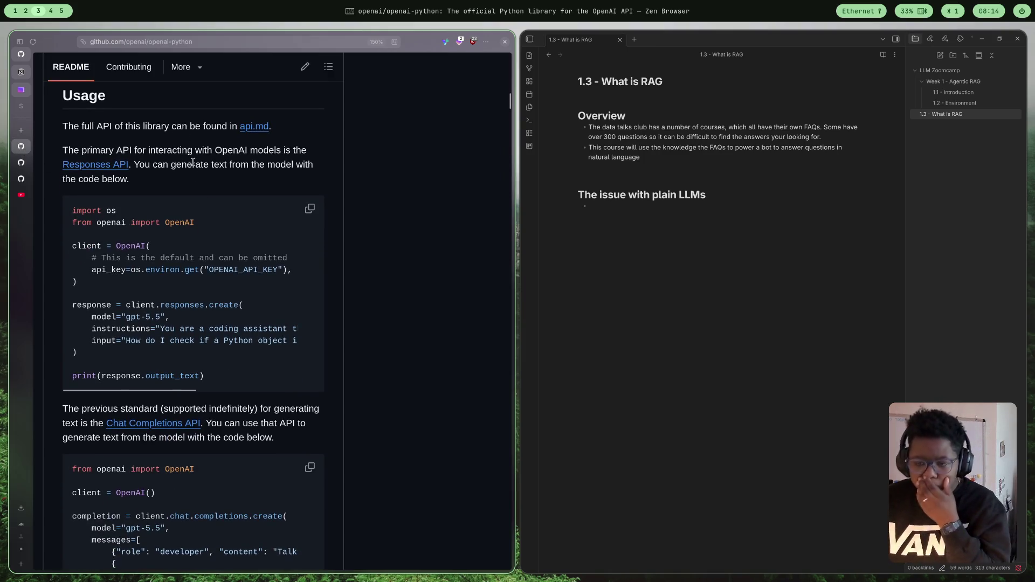
- Open the library's full api.md reference and skim through it
click(255, 133)
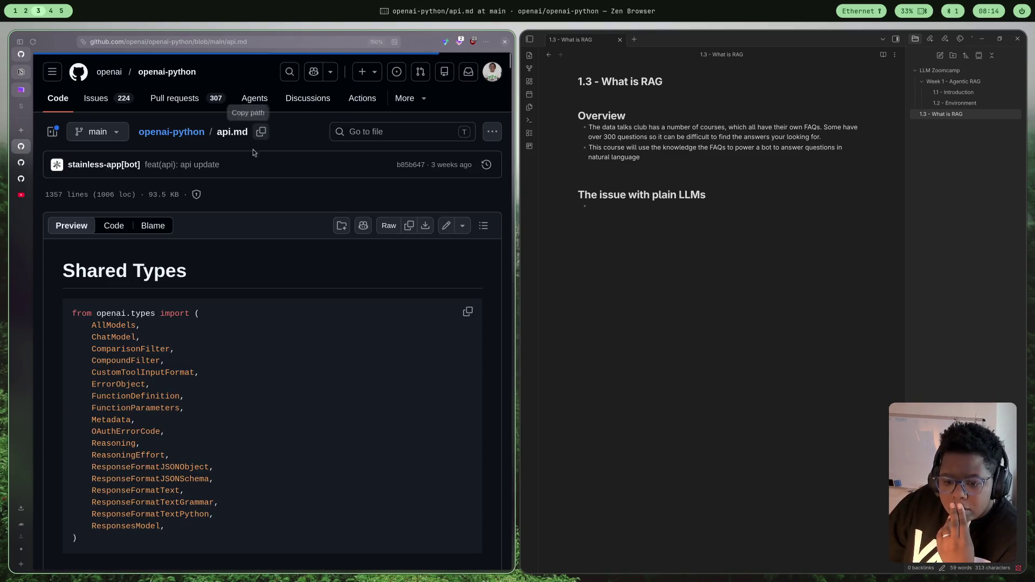
scroll(350, 324, down, 5)
scroll(378, 433, down, 1)
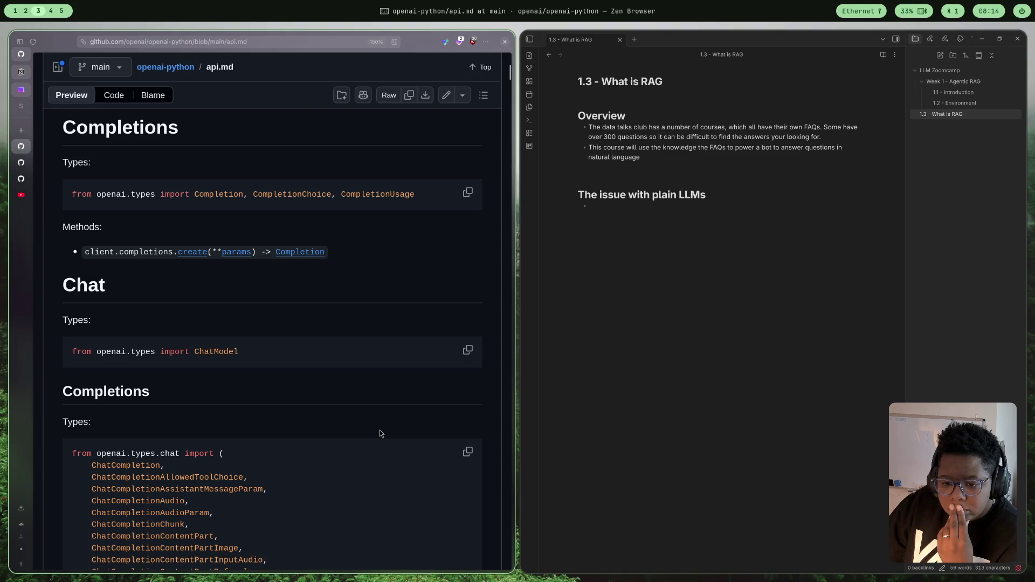
scroll(265, 355, up, 2)
scroll(450, 410, down, 15)
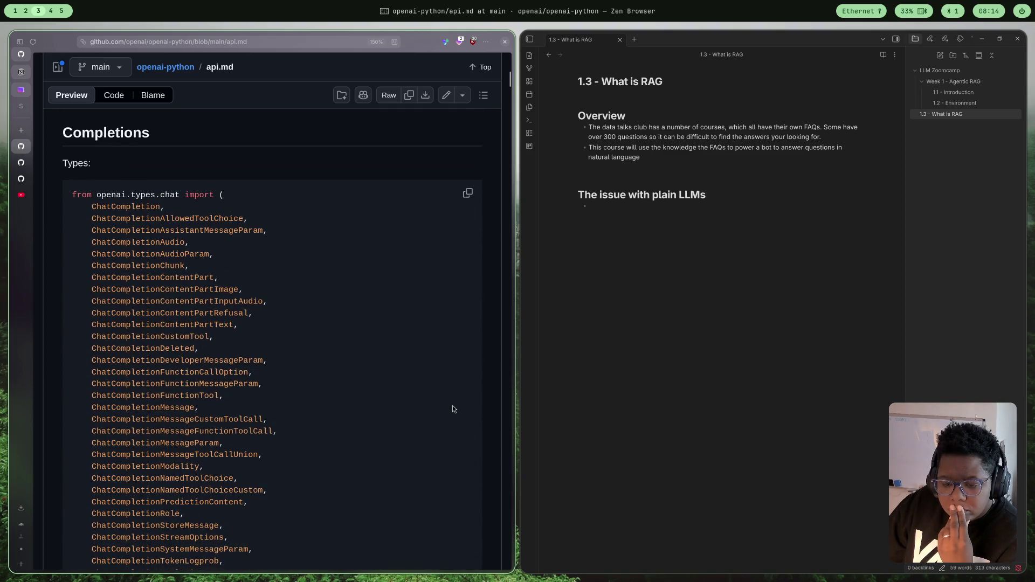
scroll(445, 403, up, 8)
scroll(444, 403, down, 15)
scroll(445, 400, down, 20)
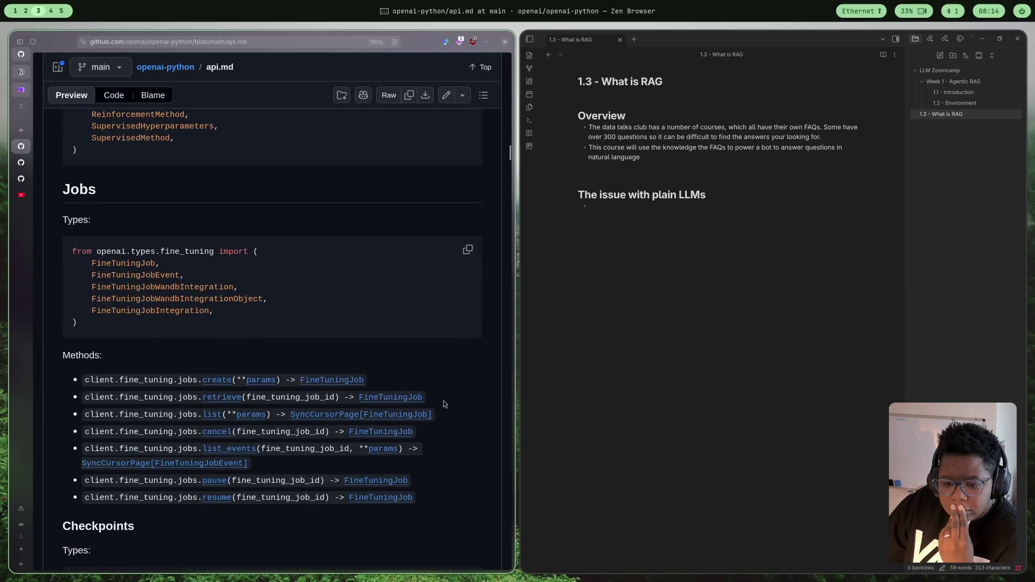
scroll(378, 491, down, 15)
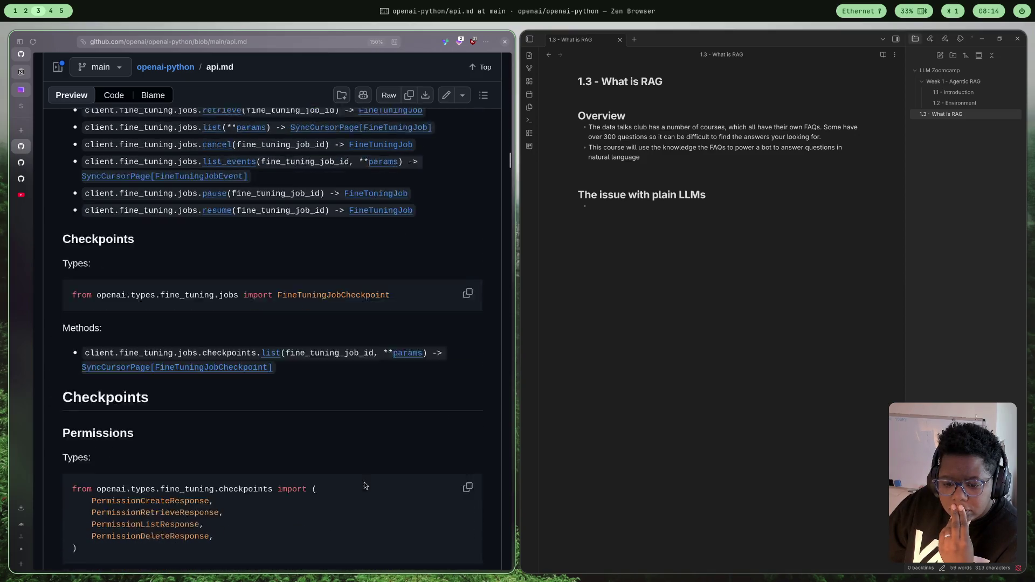
- Return to the README and scroll to the advice on keeping OPENAI_API_KEY in .env via python-dotenv
key(alt+Left)
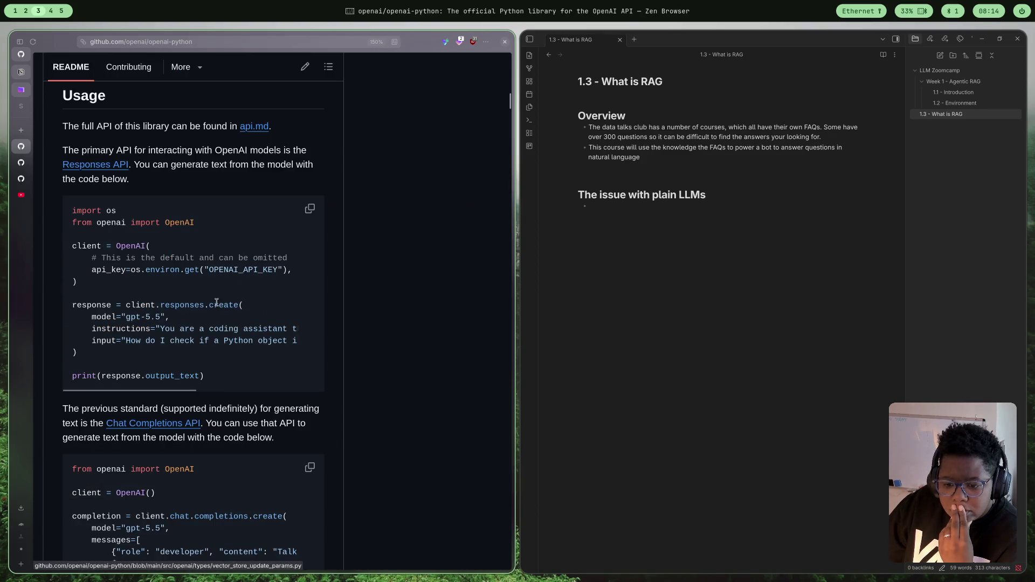
scroll(247, 408, down, 2)
scroll(247, 410, down, 2)
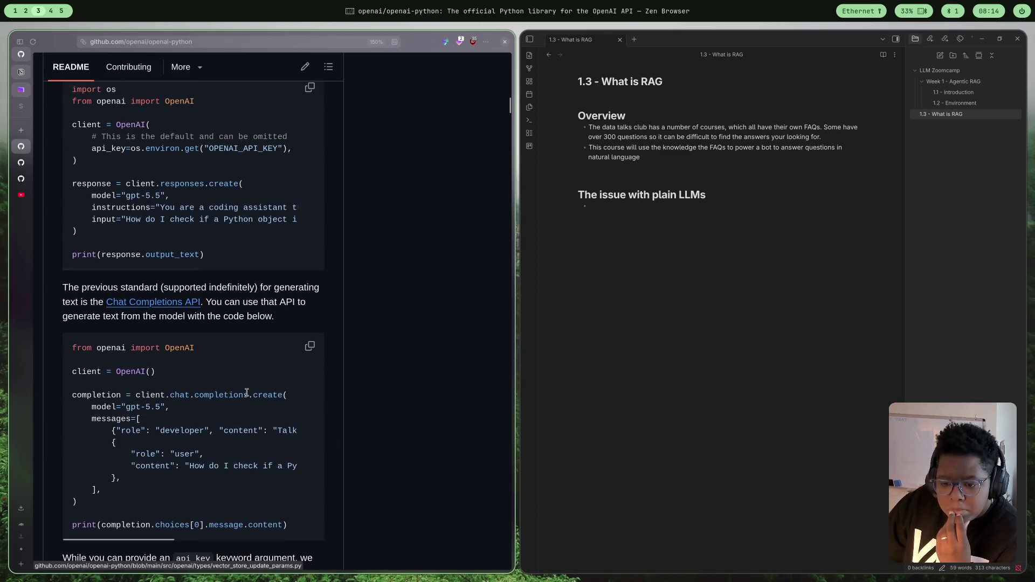
scroll(225, 361, down, 4)
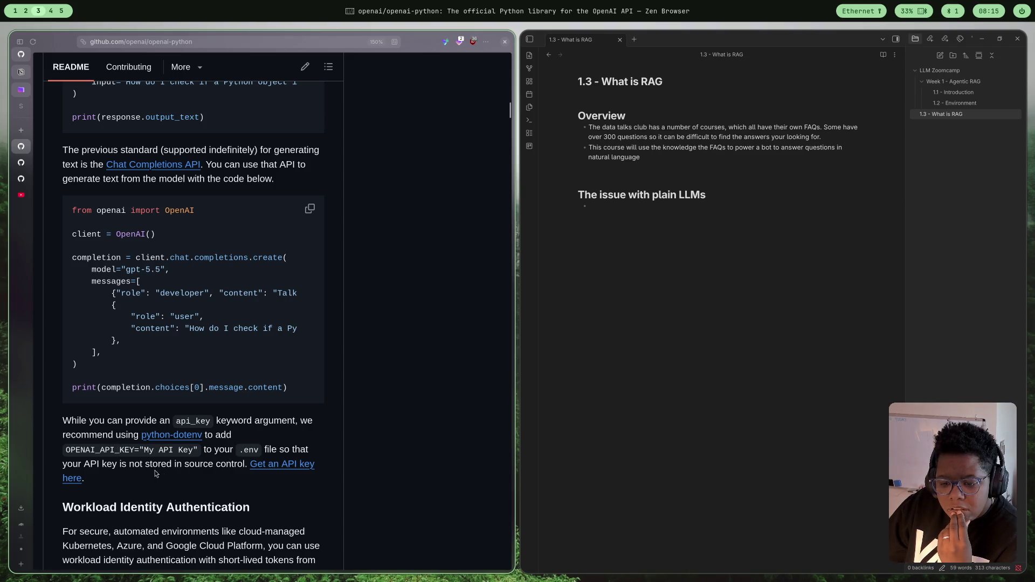
scroll(177, 476, down, 2)
scroll(178, 477, down, 2)
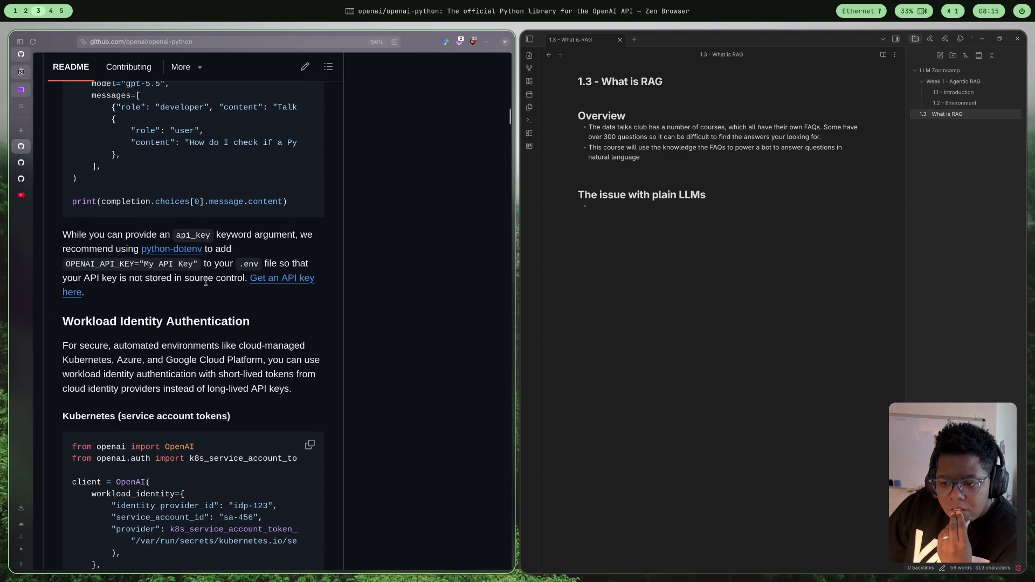
scroll(198, 281, up, 1)
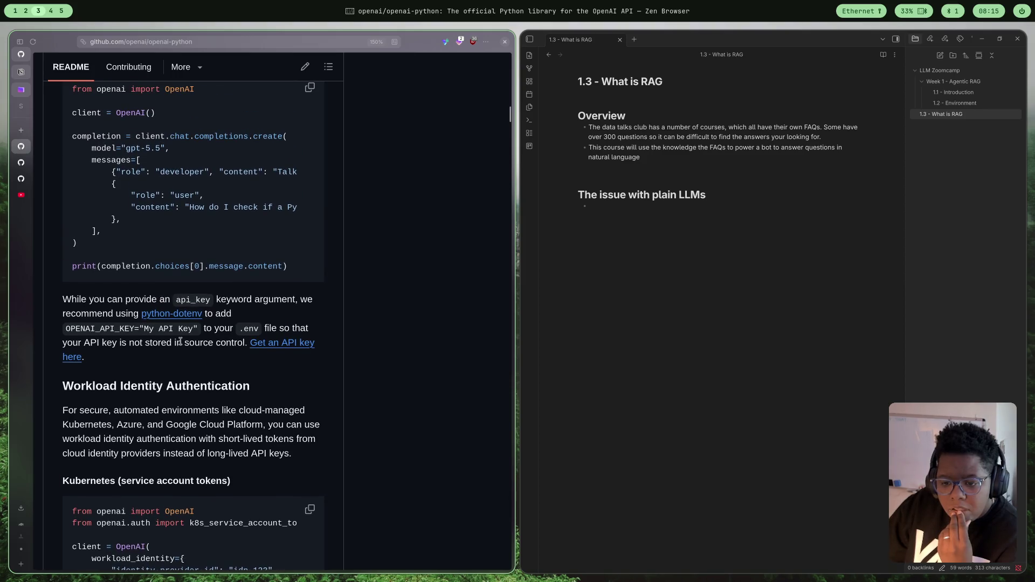
- Open the python-dotenv PyPI page and scroll to 'Load configuration without altering the environment'
click(194, 316)
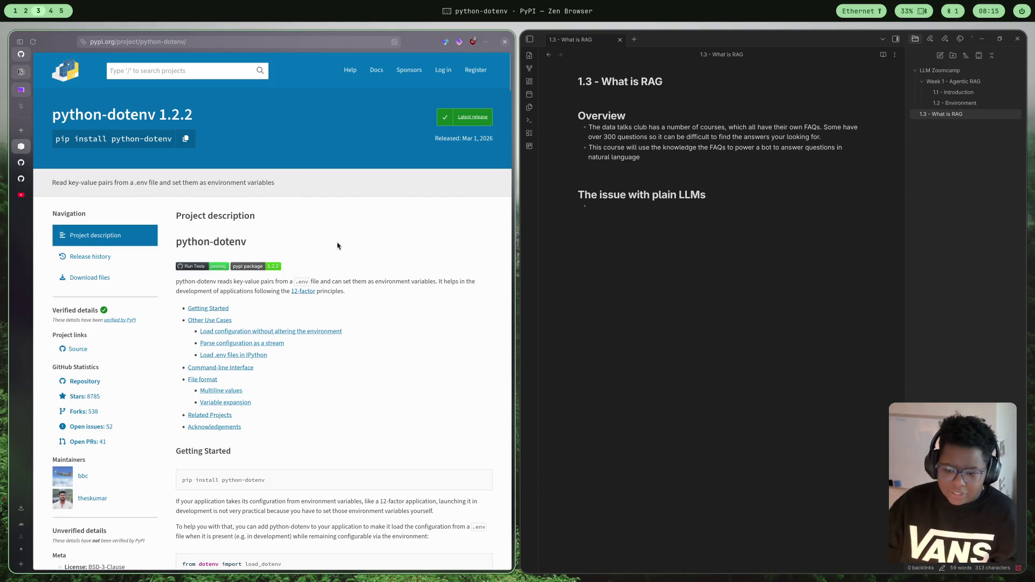
scroll(371, 416, down, 2)
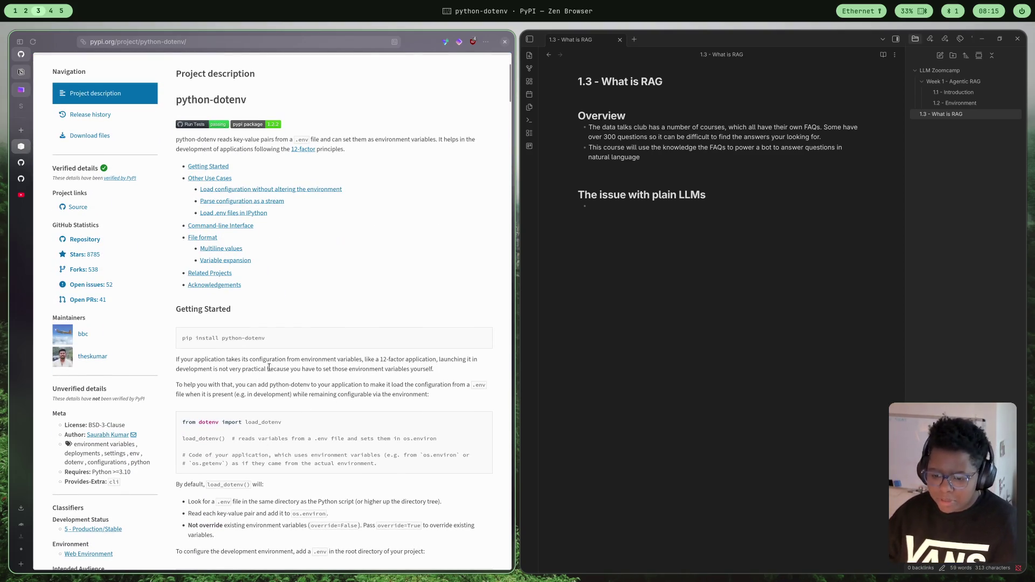
scroll(335, 399, down, 4)
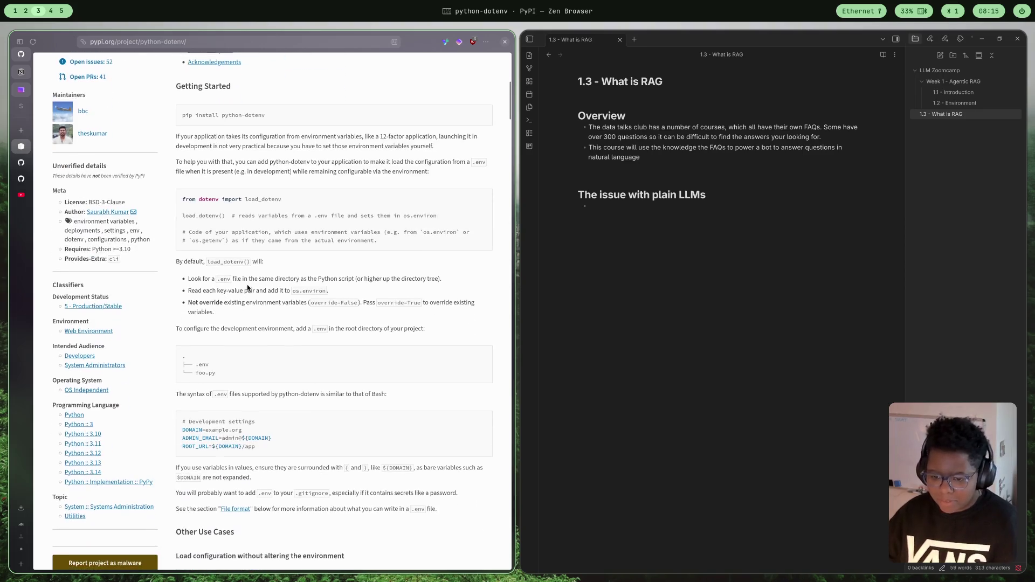
scroll(259, 281, down, 5)
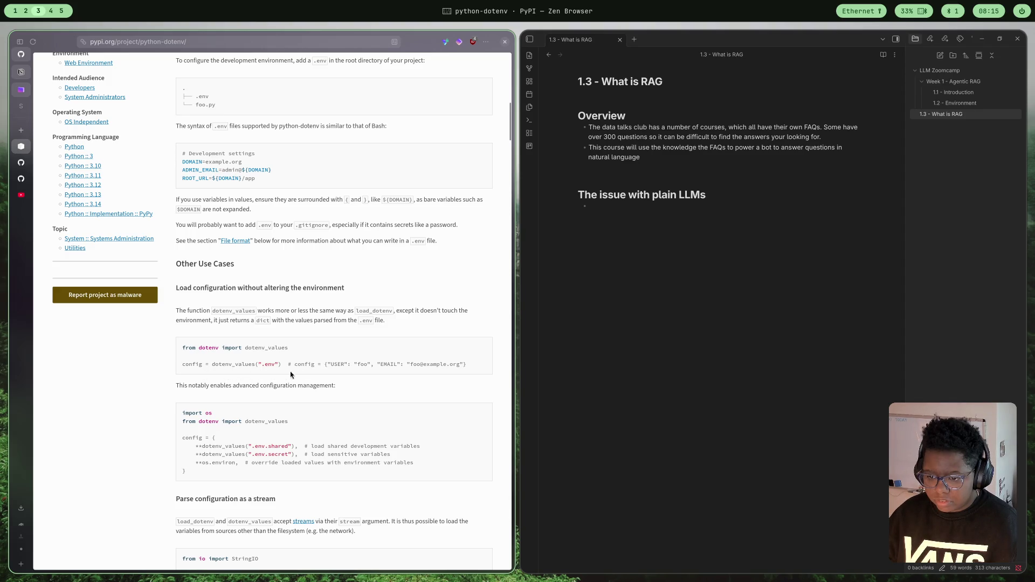
scroll(308, 367, down, 1)
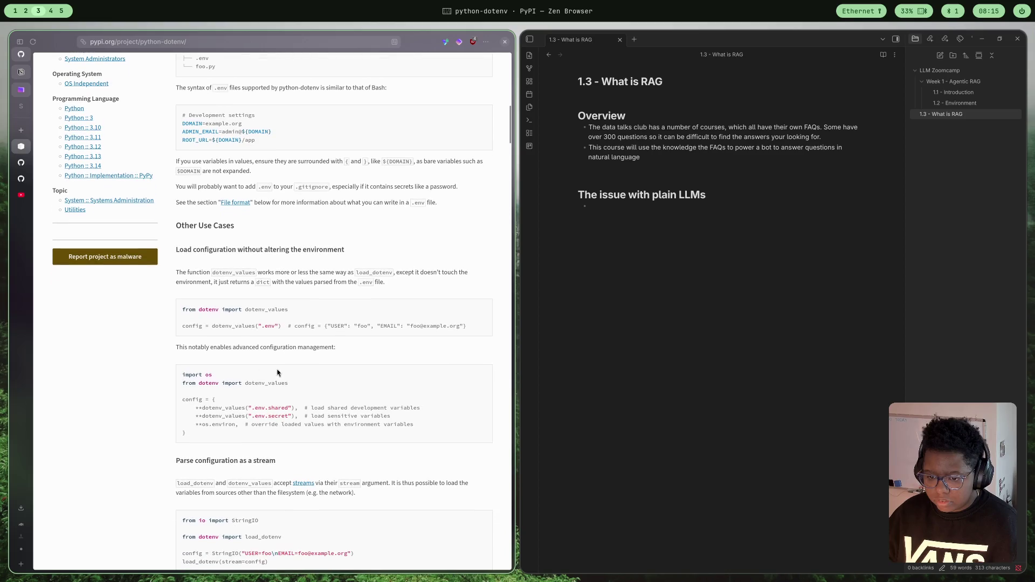
scroll(203, 413, down, 1)
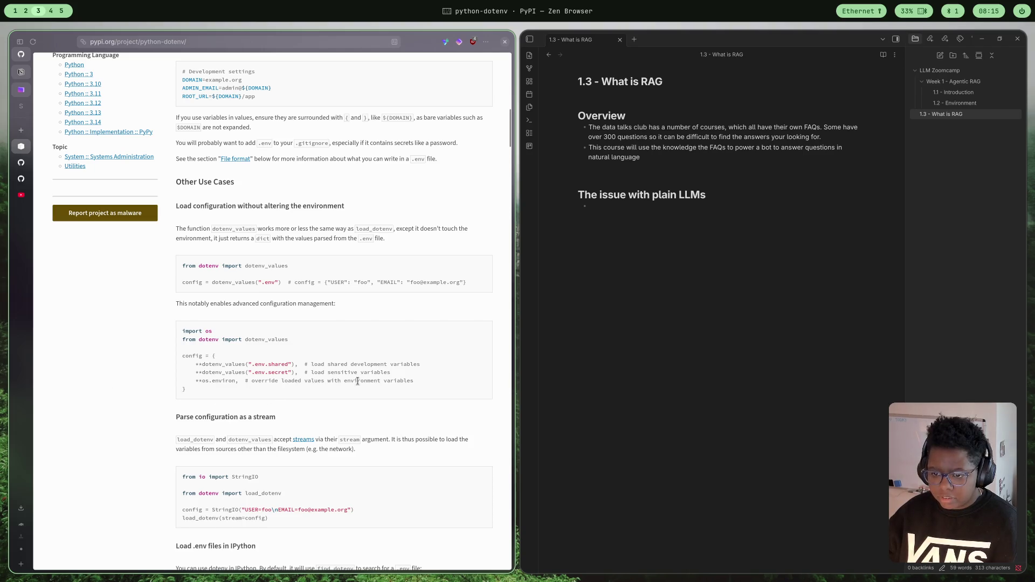
scroll(372, 380, down, 2)
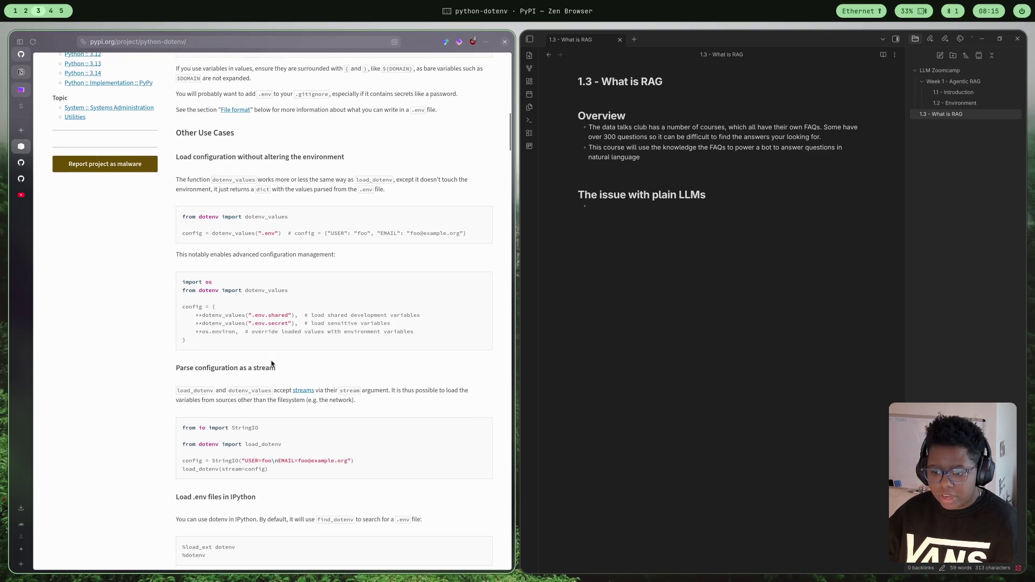
scroll(300, 359, down, 1)
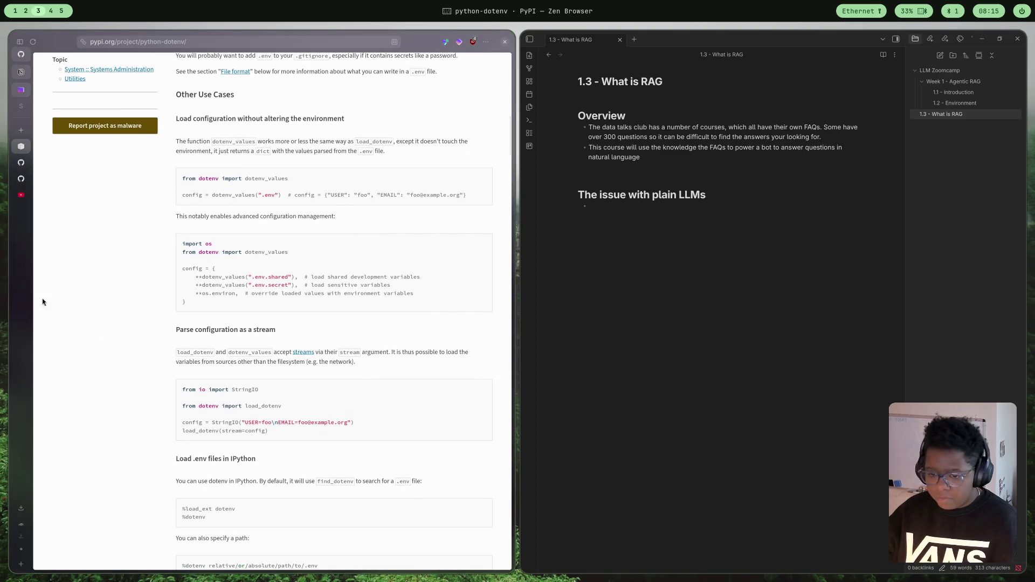
scroll(415, 461, down, 1)
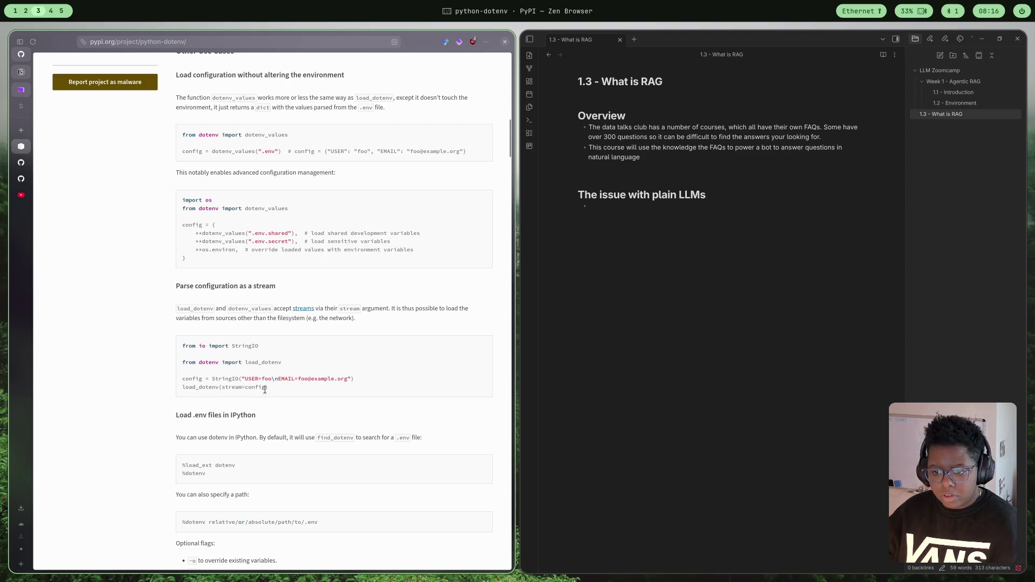
scroll(420, 318, down, 1)
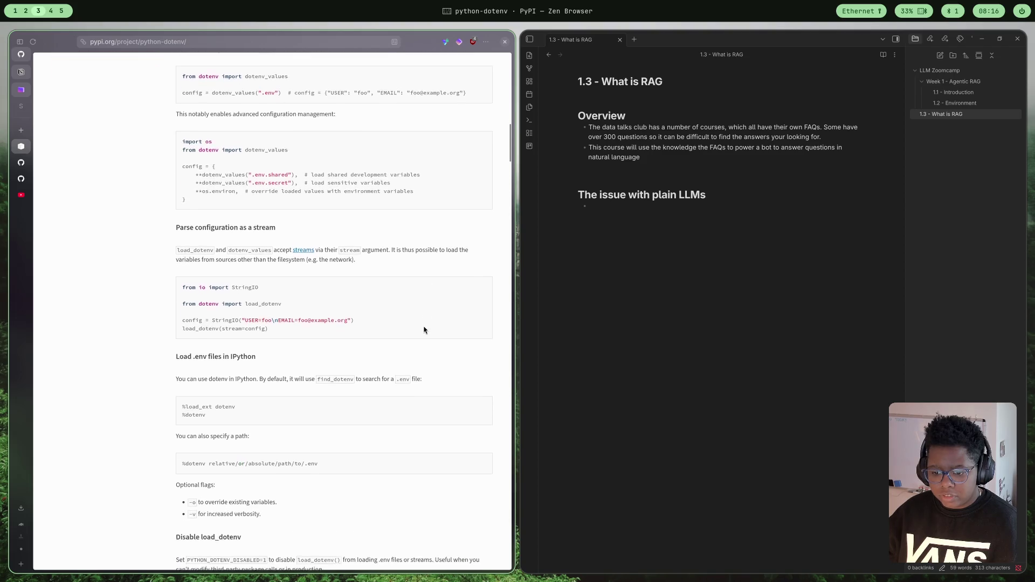
scroll(456, 301, down, 2)
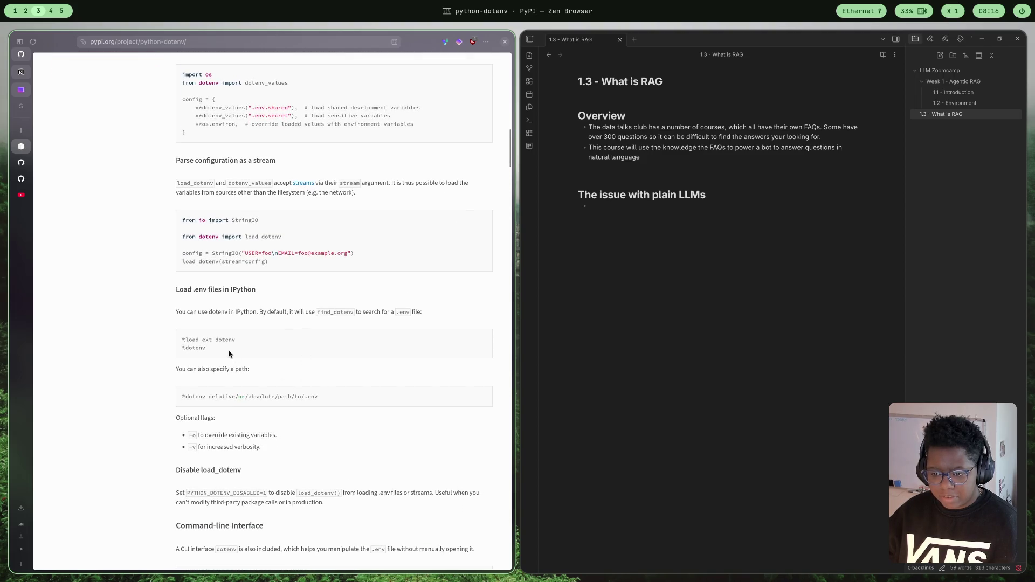
scroll(302, 357, down, 1)
scroll(302, 358, up, 5)
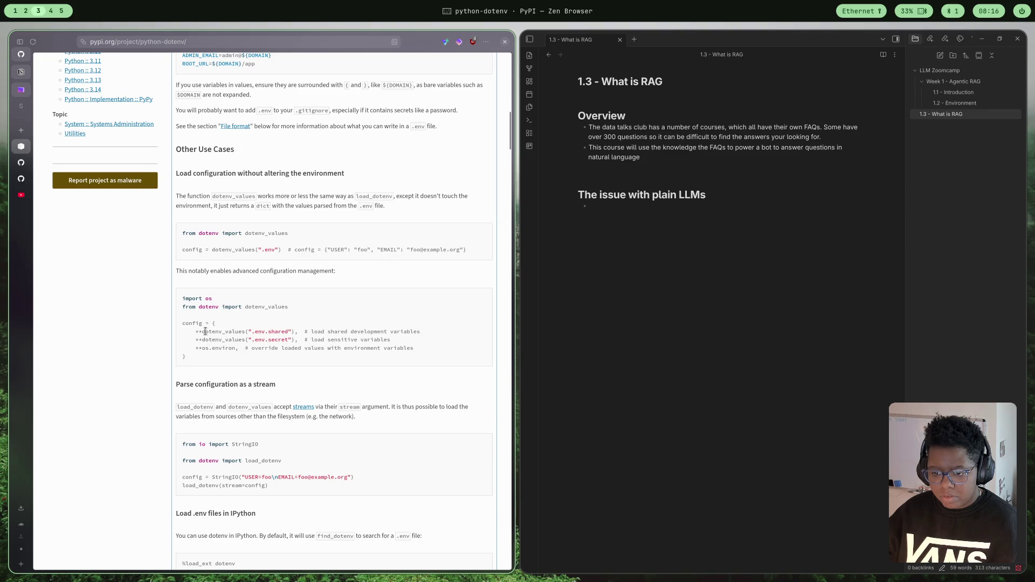
- Highlight the dotenv_values lines, the override comment and the **os.environ entry in the config example
drag(204, 330, 277, 339)
click(285, 369)
drag(270, 348, 448, 355)
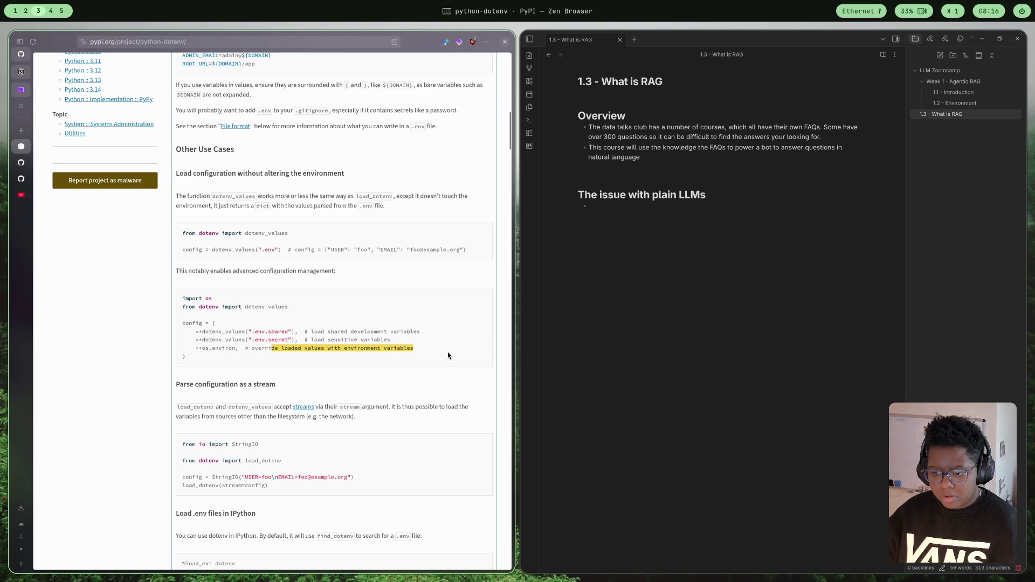
click(248, 358)
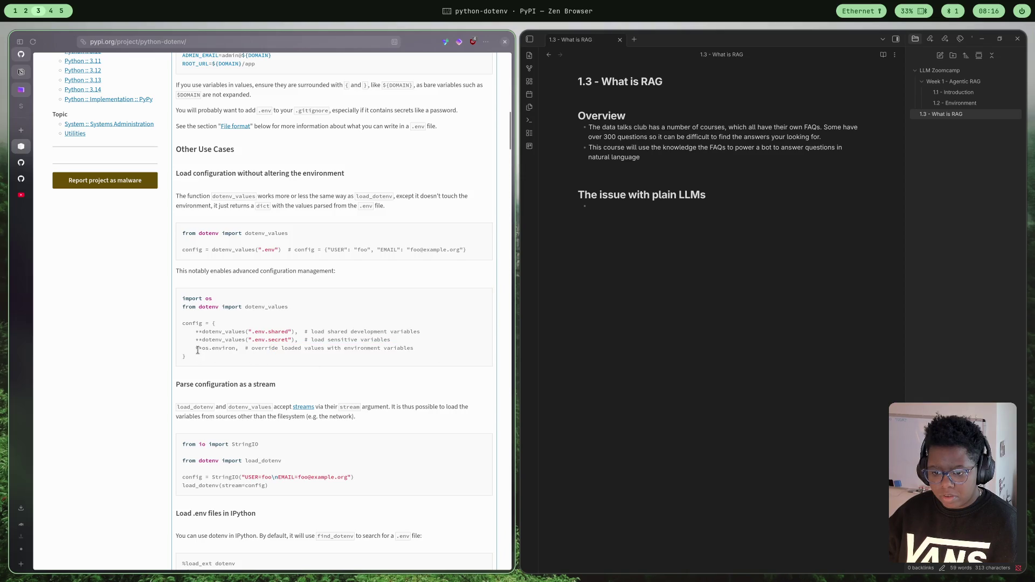
mouse_move(194, 350)
mouse_down()
mouse_move(258, 350)
mouse_move(242, 352)
mouse_up()
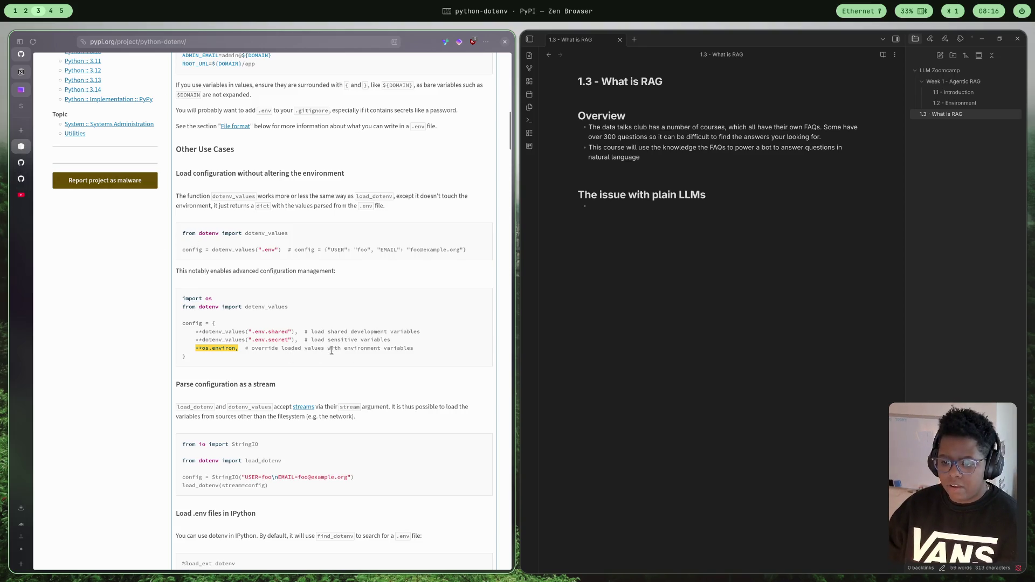
drag(328, 348, 446, 358)
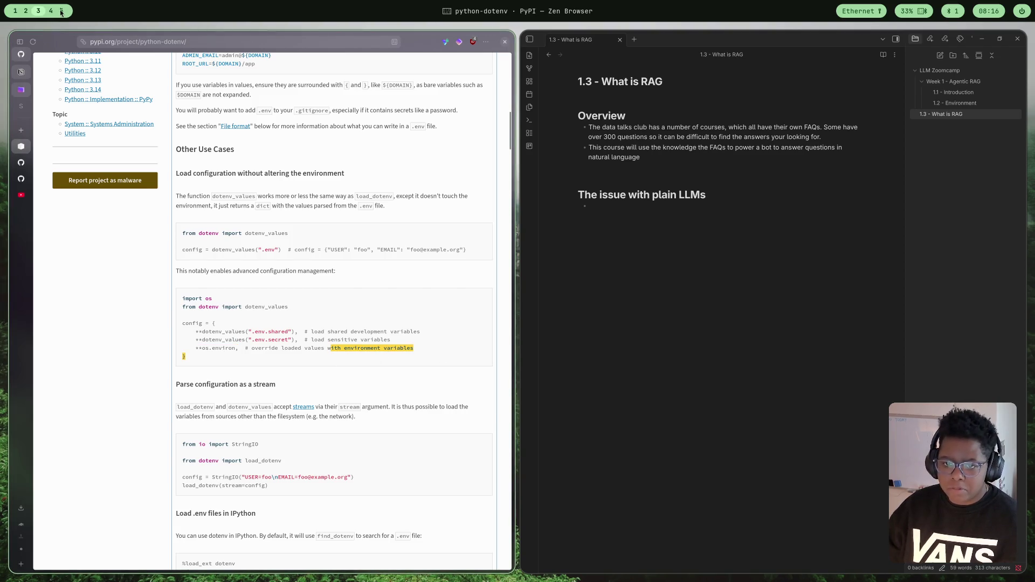
click(26, 11)
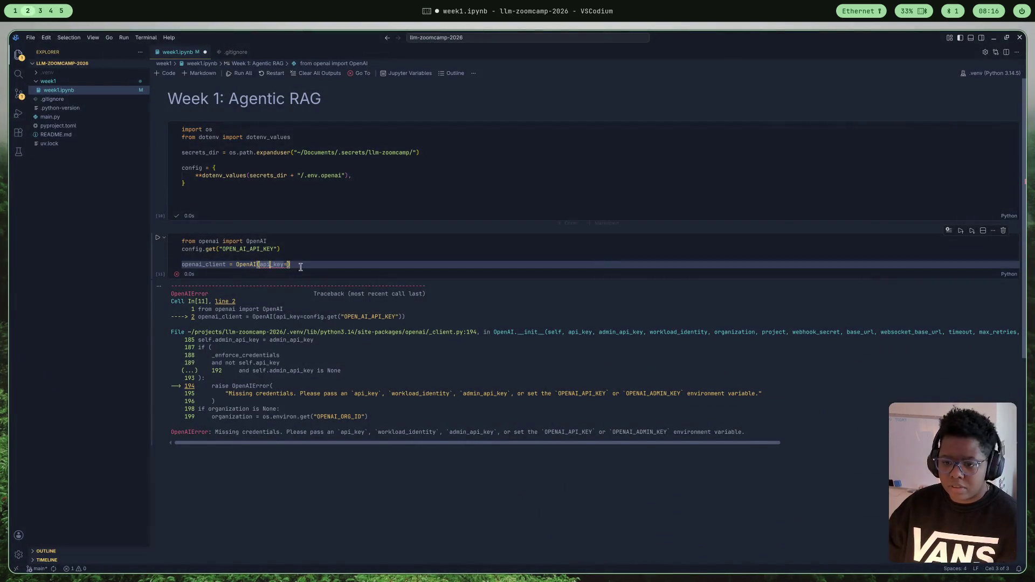
- Add a **os.environ, entry after dotenv_values in the config dict
click(402, 173)
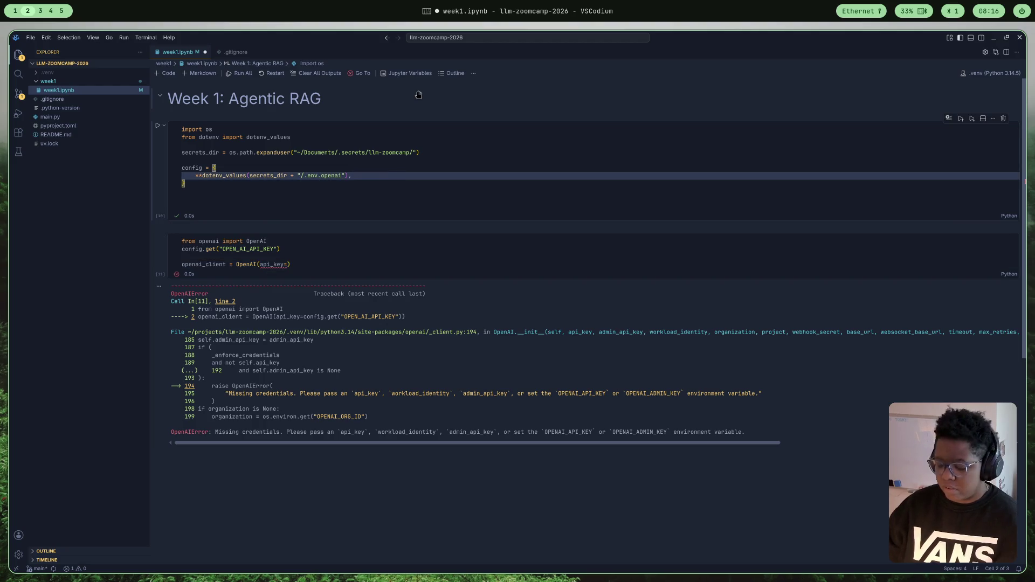
key(Return)
text(**os.environ,)
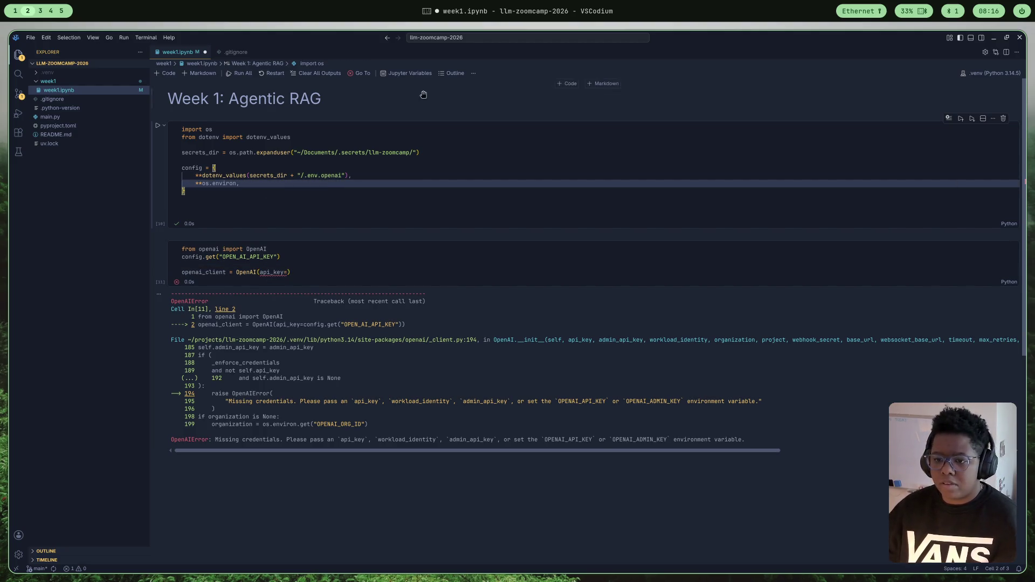
- Add a load_dotenv() call on the line below the config dict
click(206, 195)
click(207, 209)
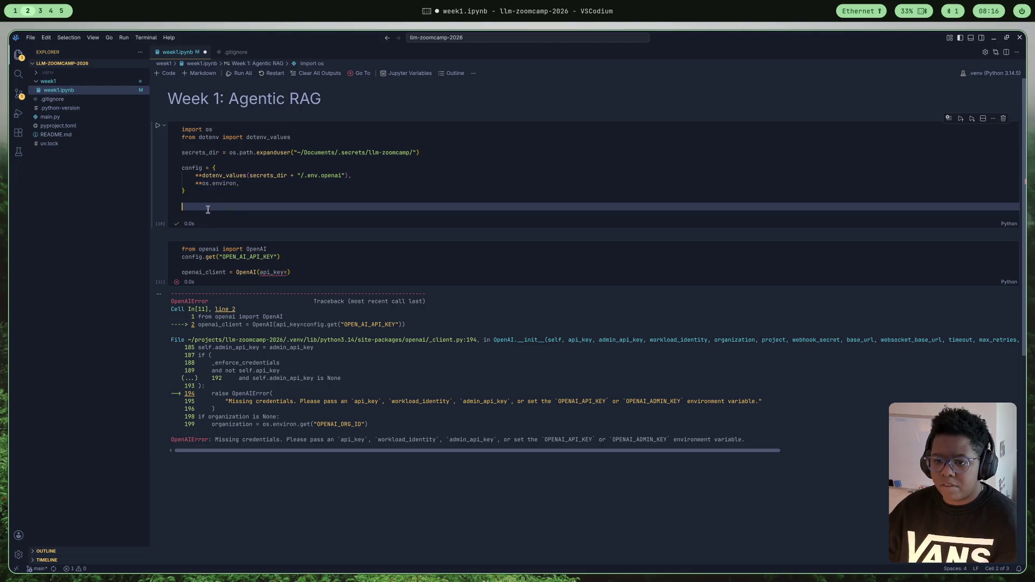
text(loafd)
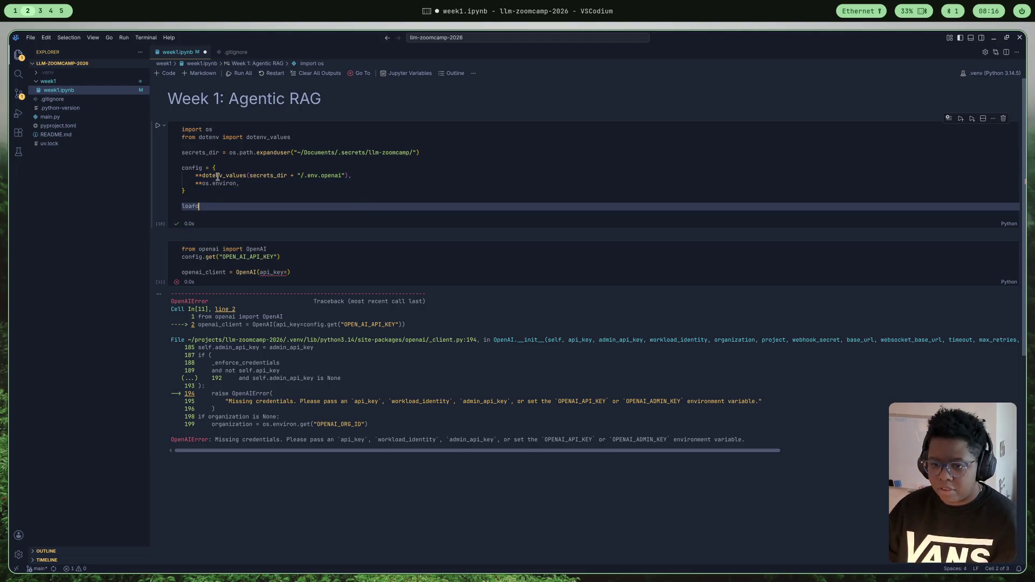
key(Tab)
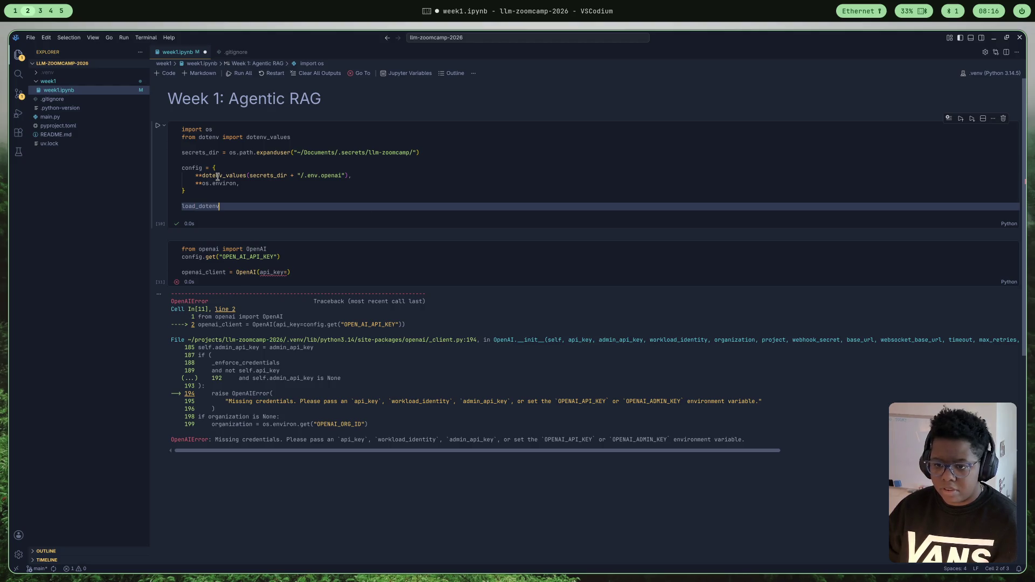
text(()
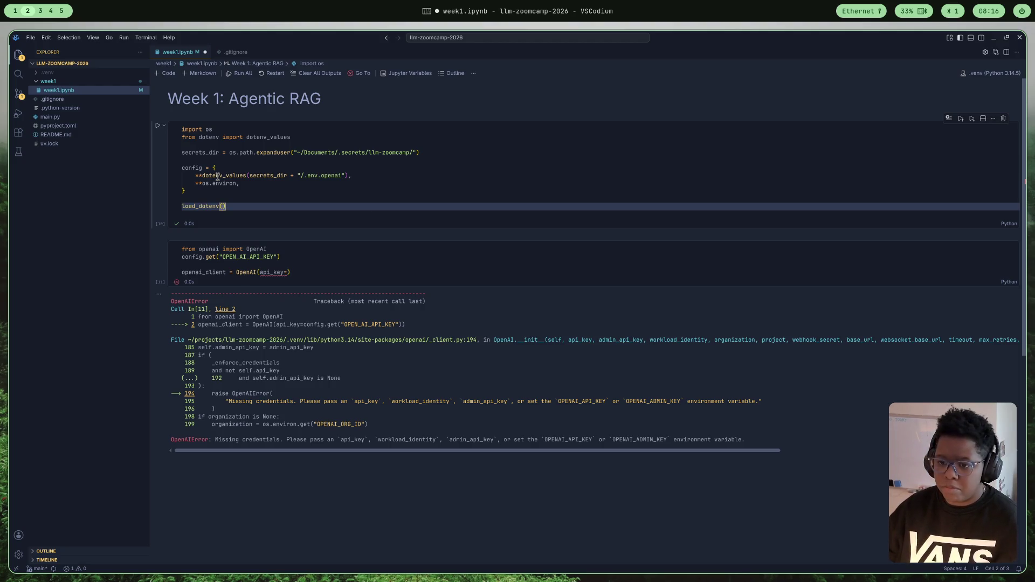
- Add load_dotenv to the dotenv import line and run the config cell, which outputs False
click(318, 131)
click(311, 134)
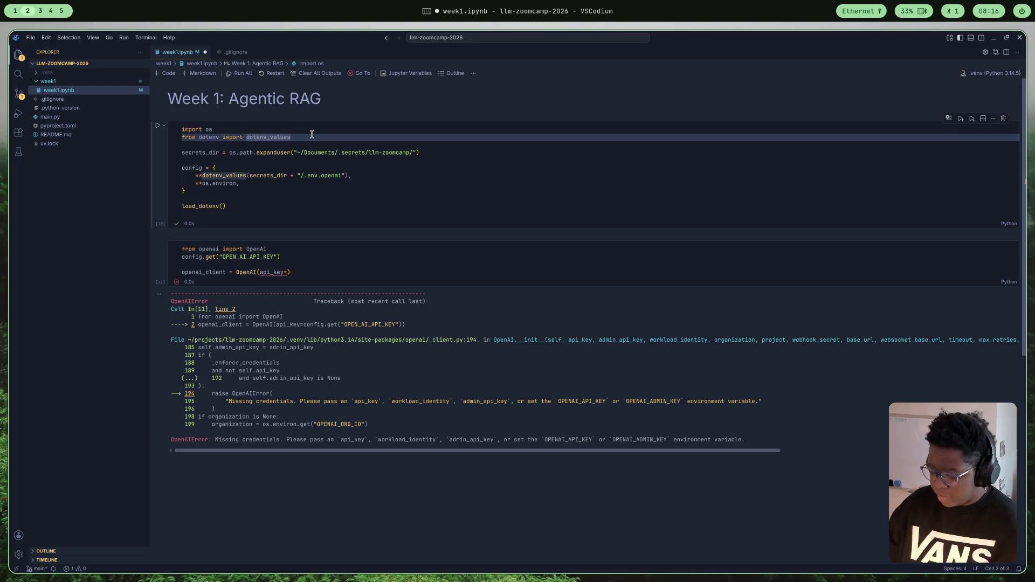
text(, load)
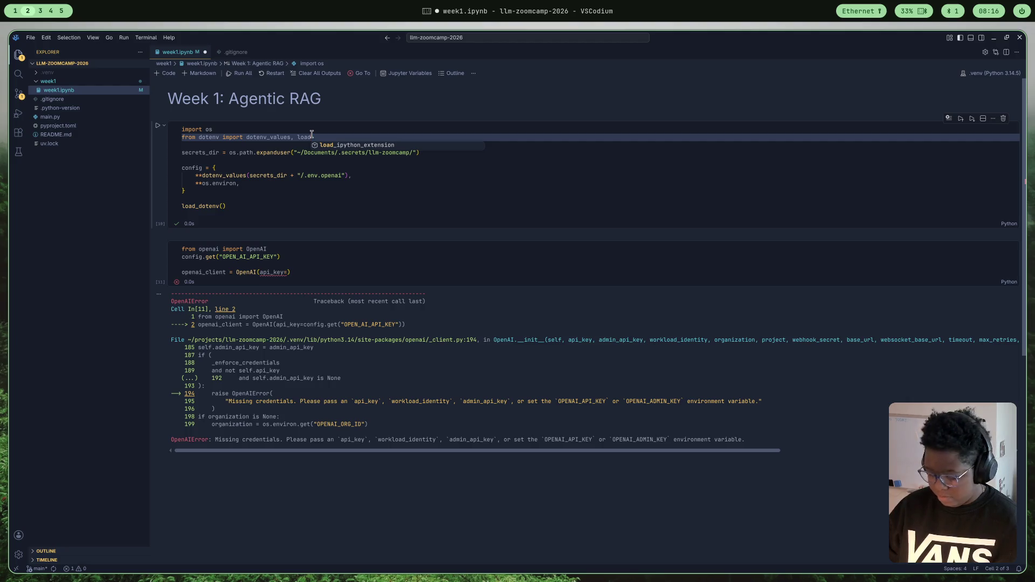
key(Escape)
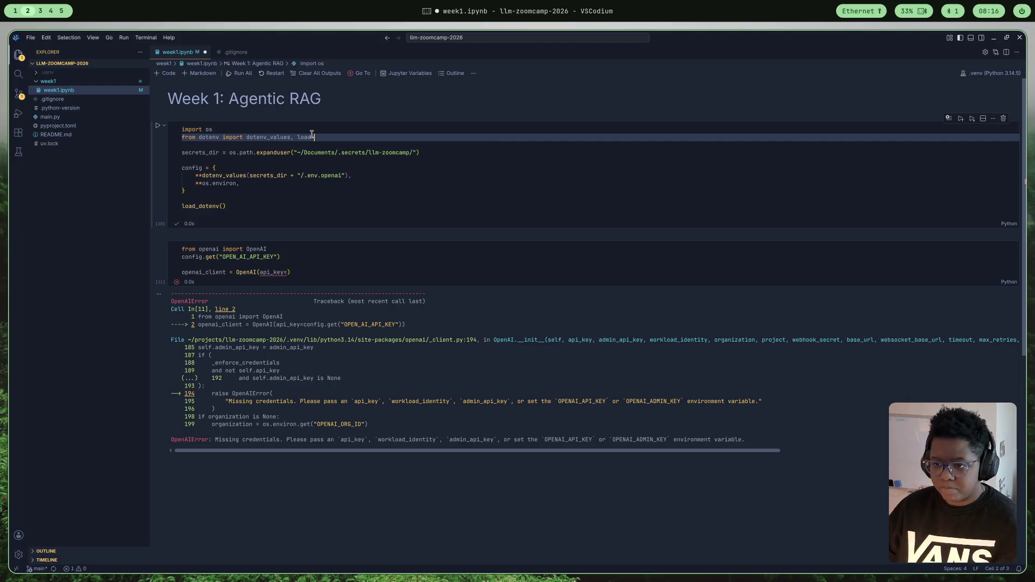
key(ctrl+space)
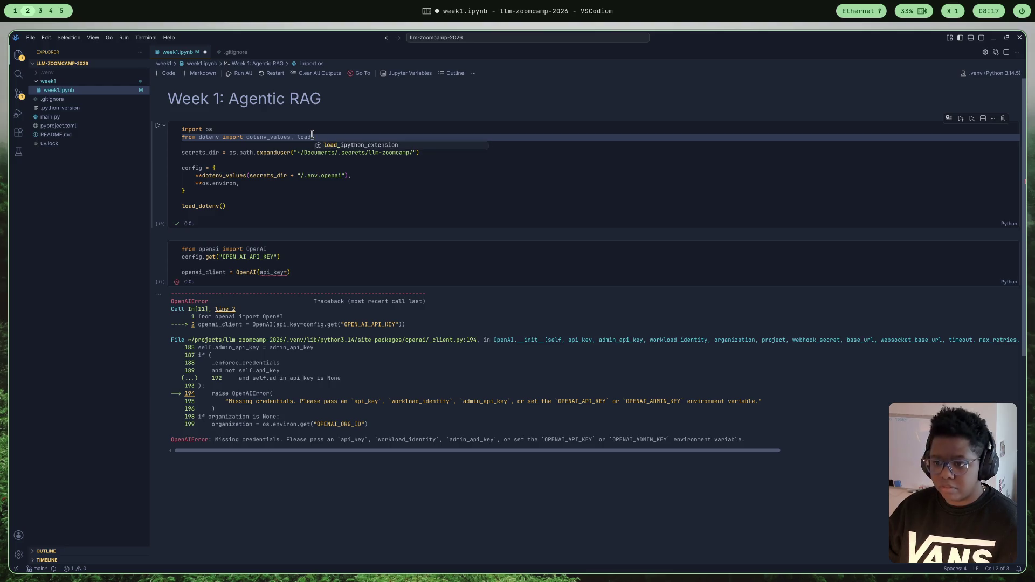
text(en)
key(BackSpace)
key(BackSpace)
text(do)
key(Tab)
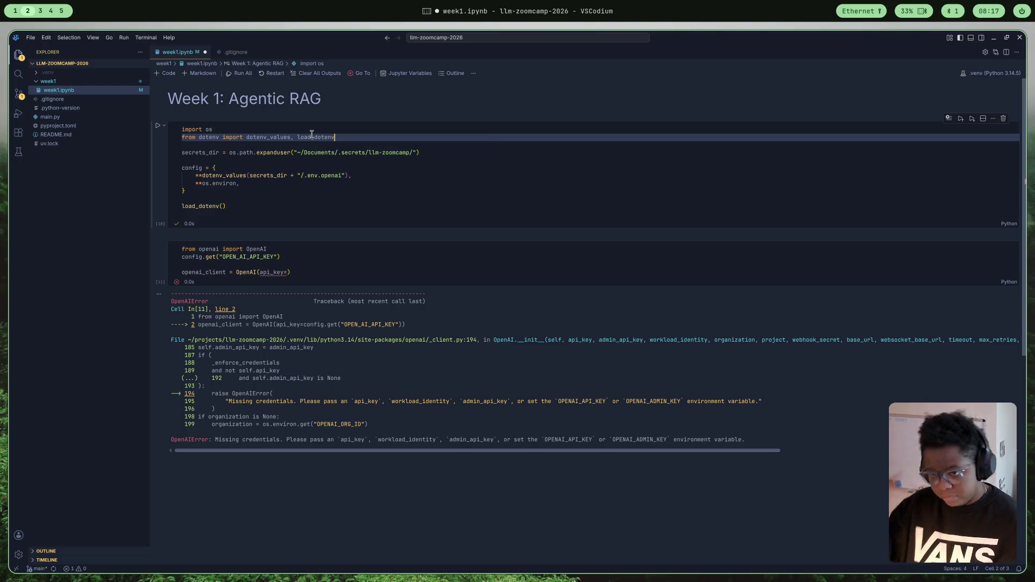
click(158, 126)
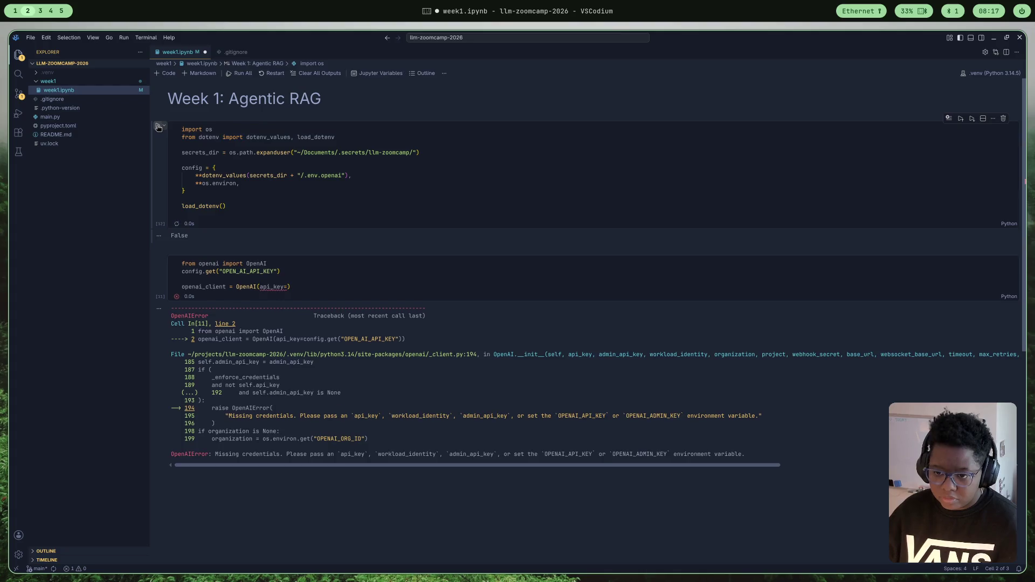
- Remove the api_key argument so the client is created with plain OpenAI(), checking its definition
click(294, 287)
key(BackSpace)
key(BackSpace)
key(BackSpace)
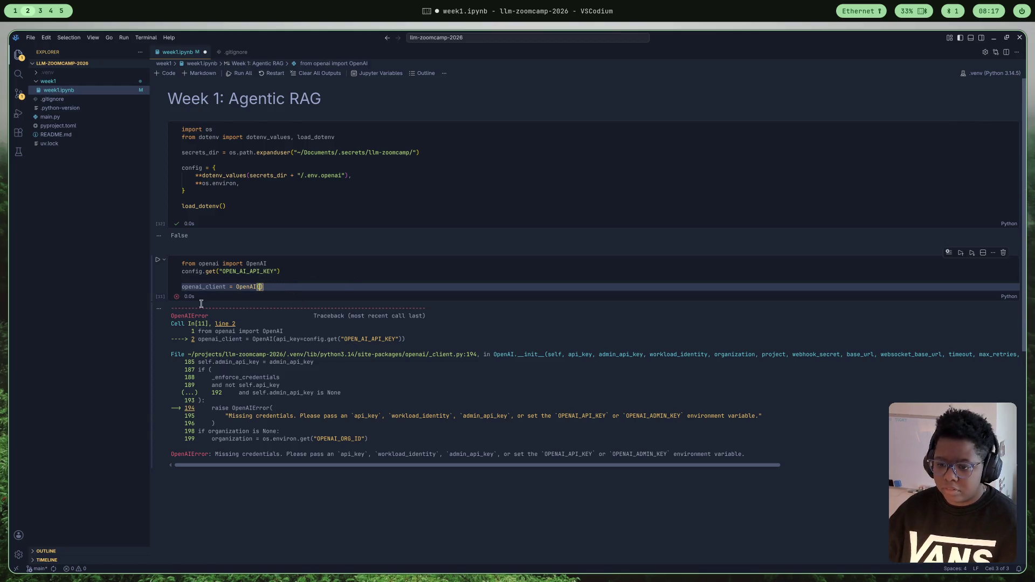
right_click(240, 288)
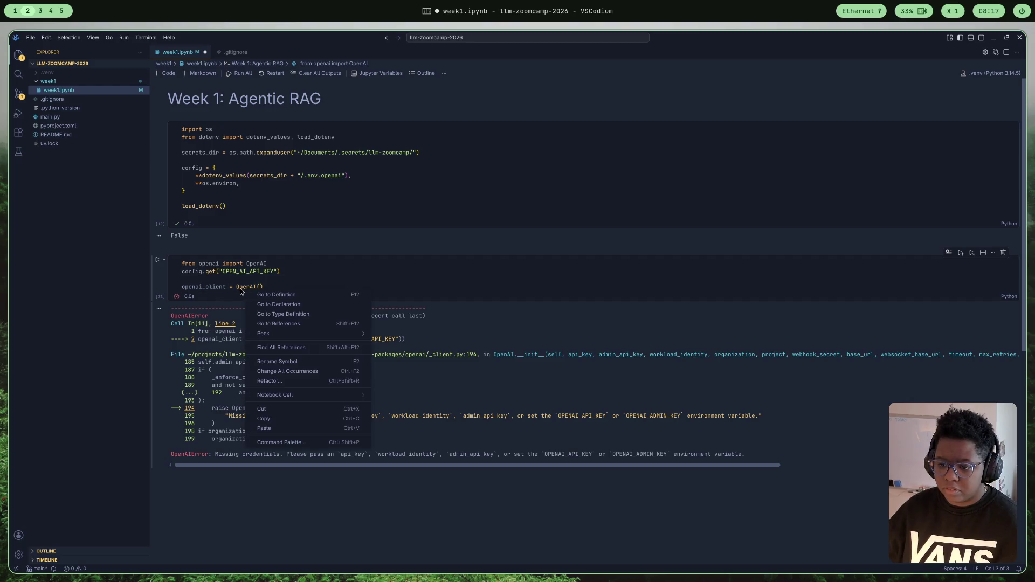
click(265, 295)
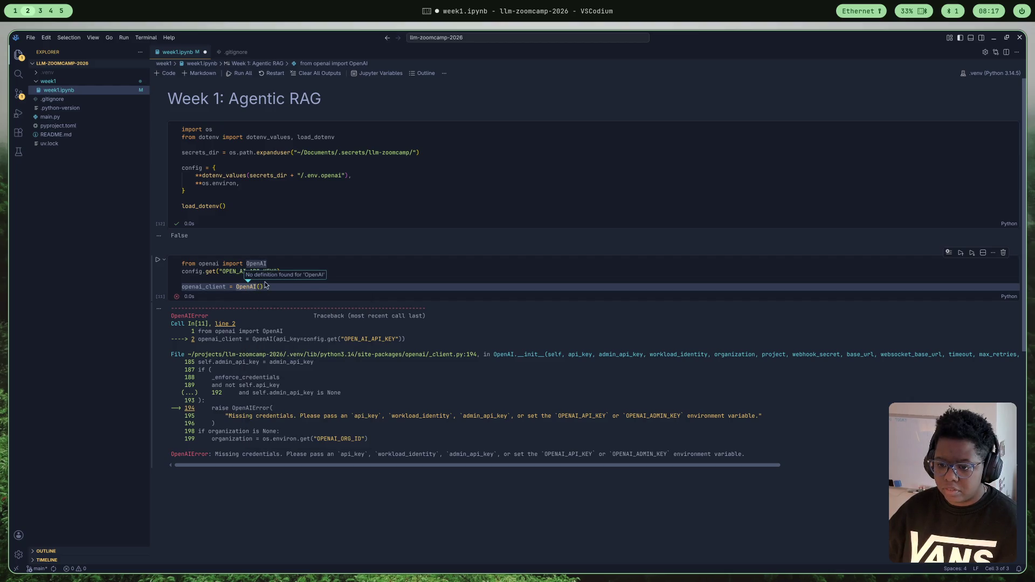
click(271, 284)
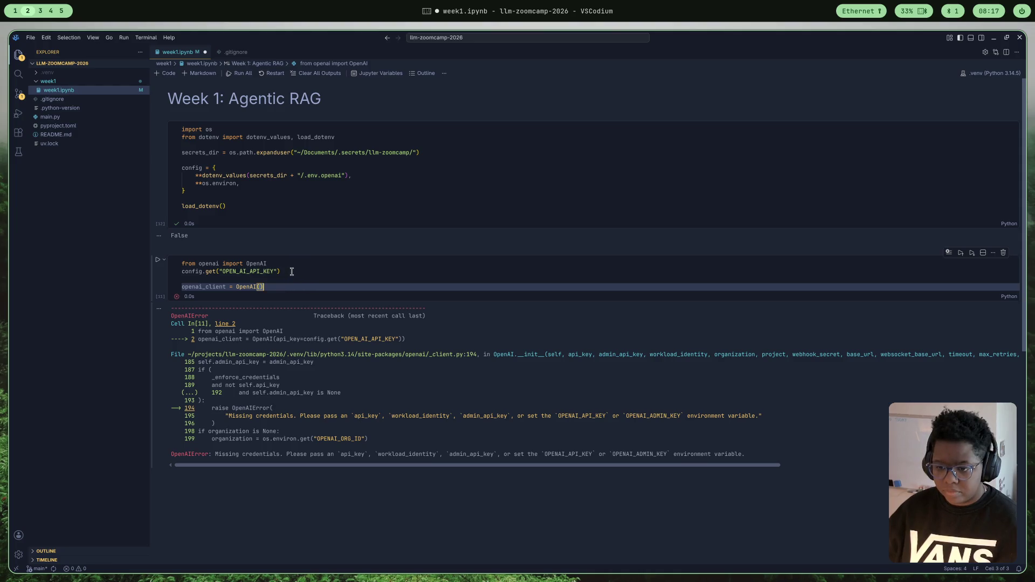
- Move the config.get("OPEN_AI_API_KEY") line from the client cell to below the config dict
click(291, 272)
key(shift+Home)
key(ctrl+c)
key(BackSpace)
click(198, 192)
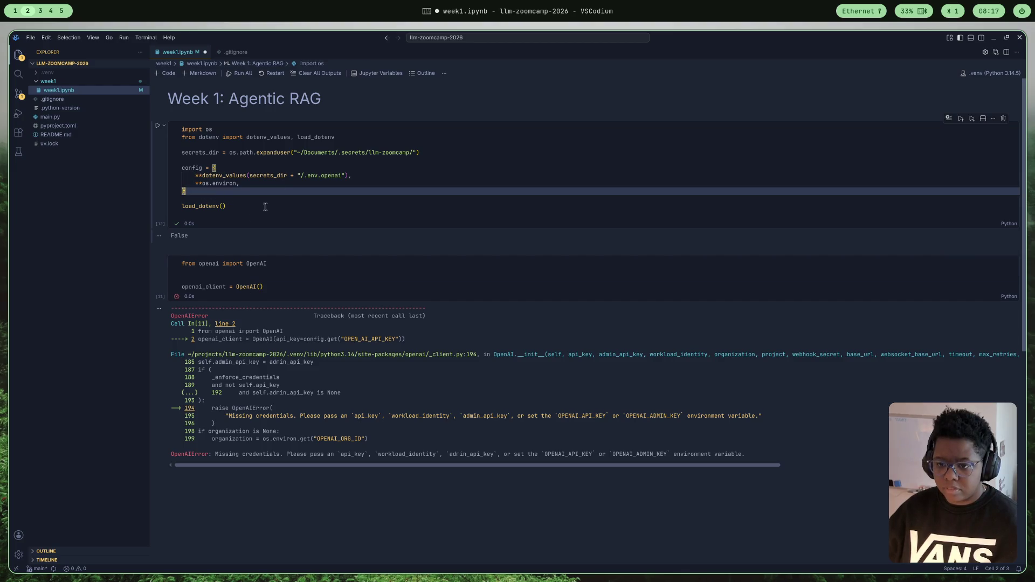
key(Return)
key(Return)
key(ctrl+v)
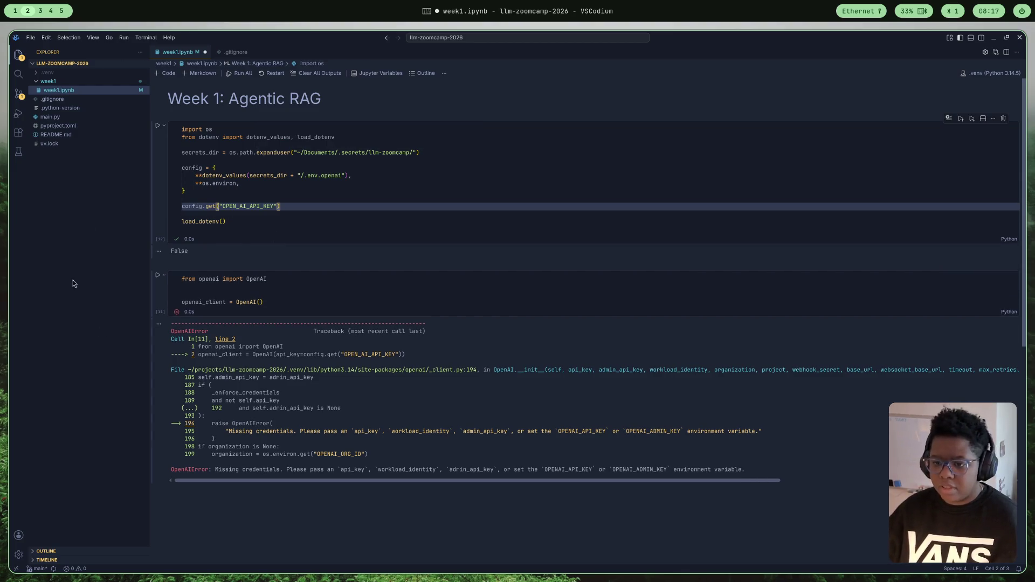
click(44, 12)
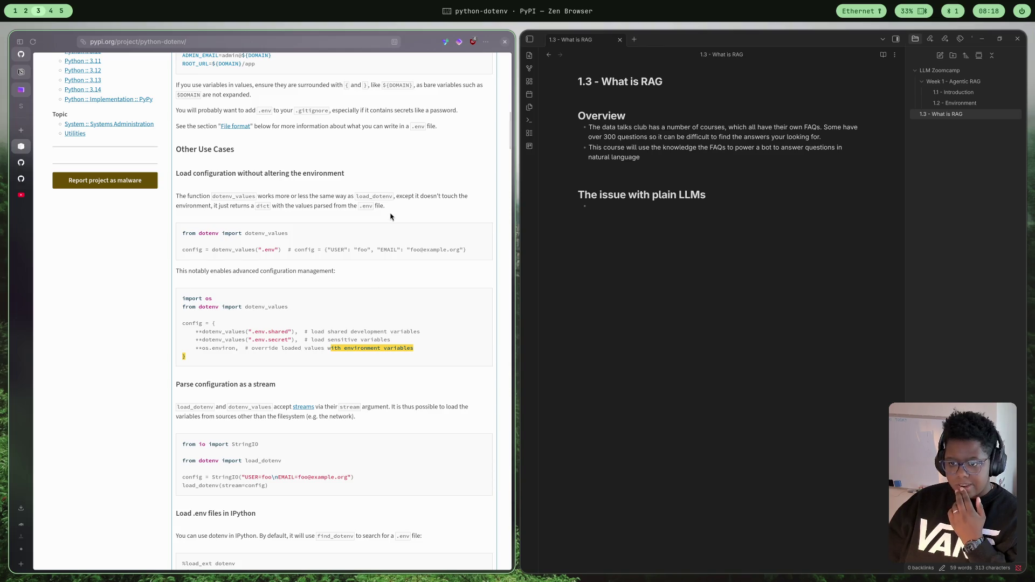
scroll(302, 243, down, 3)
scroll(317, 279, down, 5)
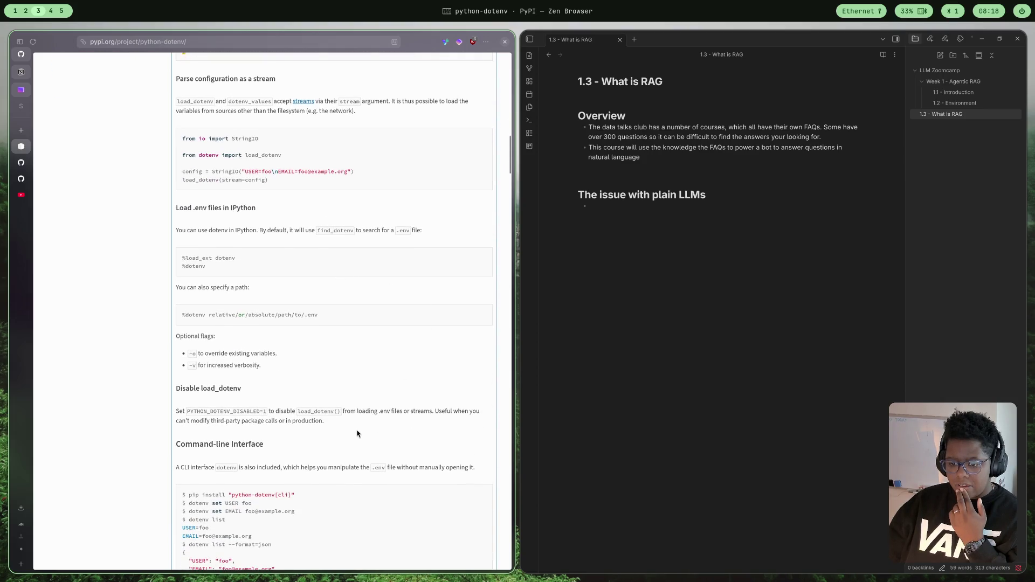
scroll(356, 433, down, 3)
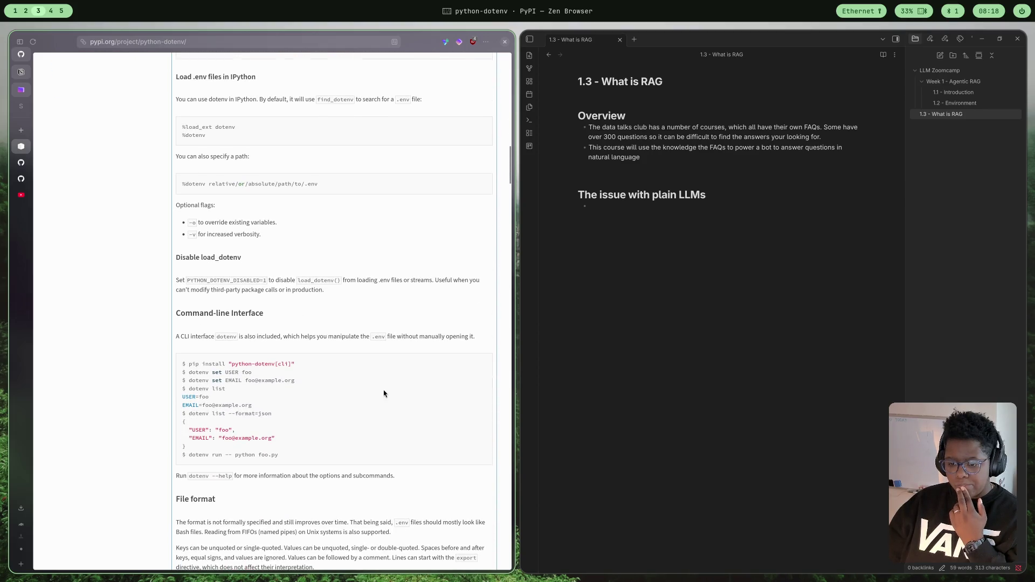
scroll(401, 392, up, 14)
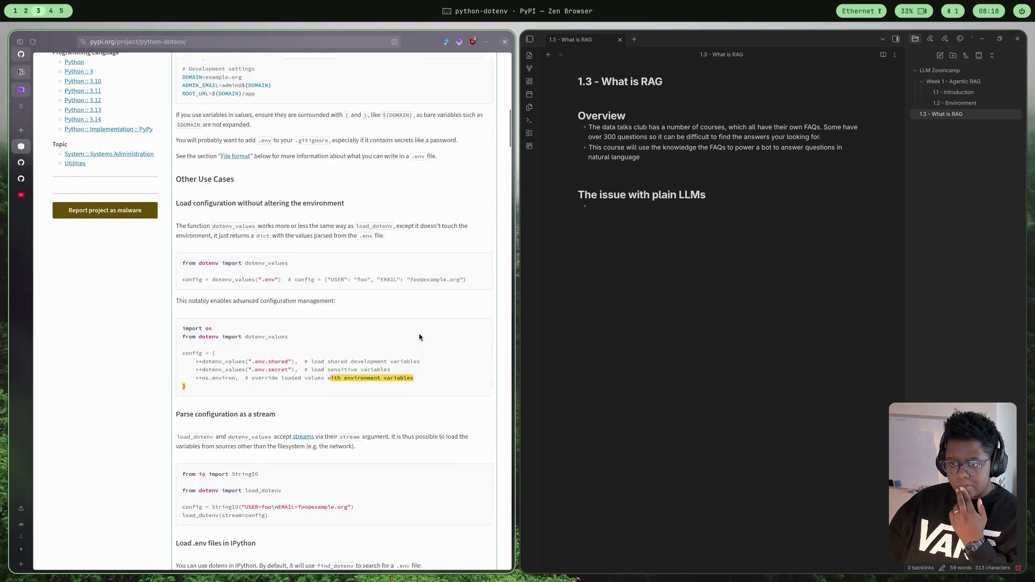
scroll(285, 362, up, 6)
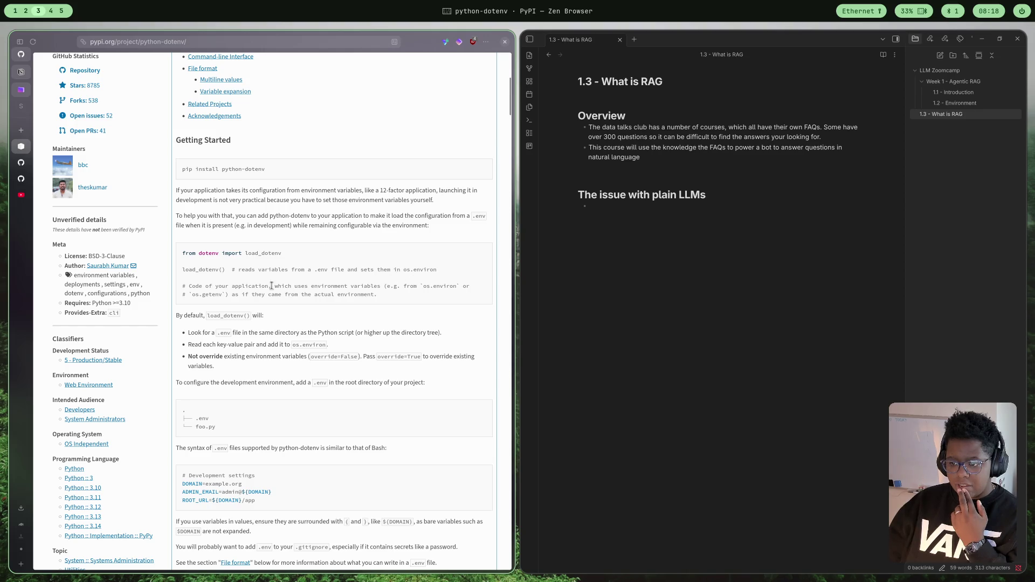
drag(232, 286, 401, 303)
click(397, 301)
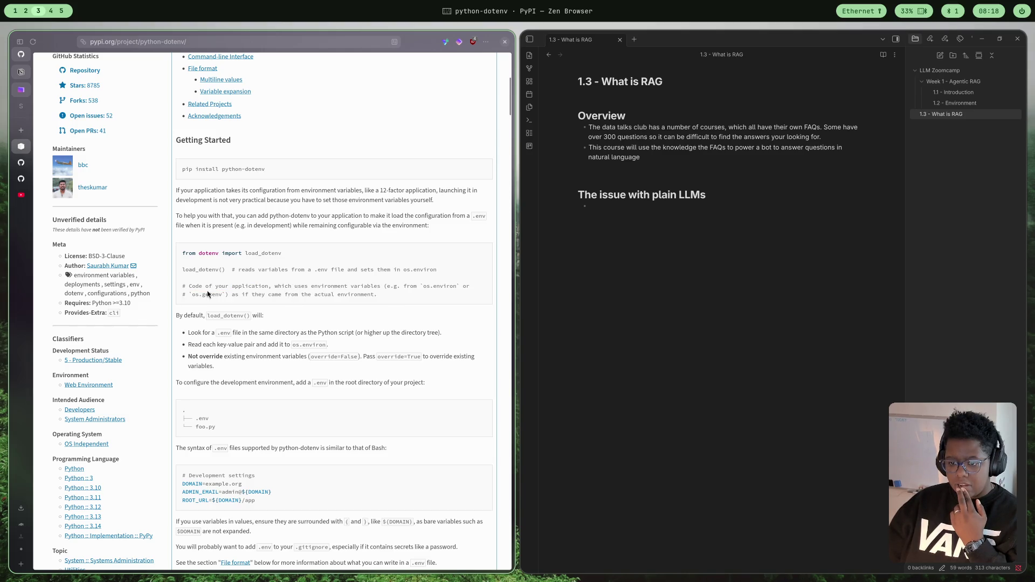
drag(231, 294, 338, 304)
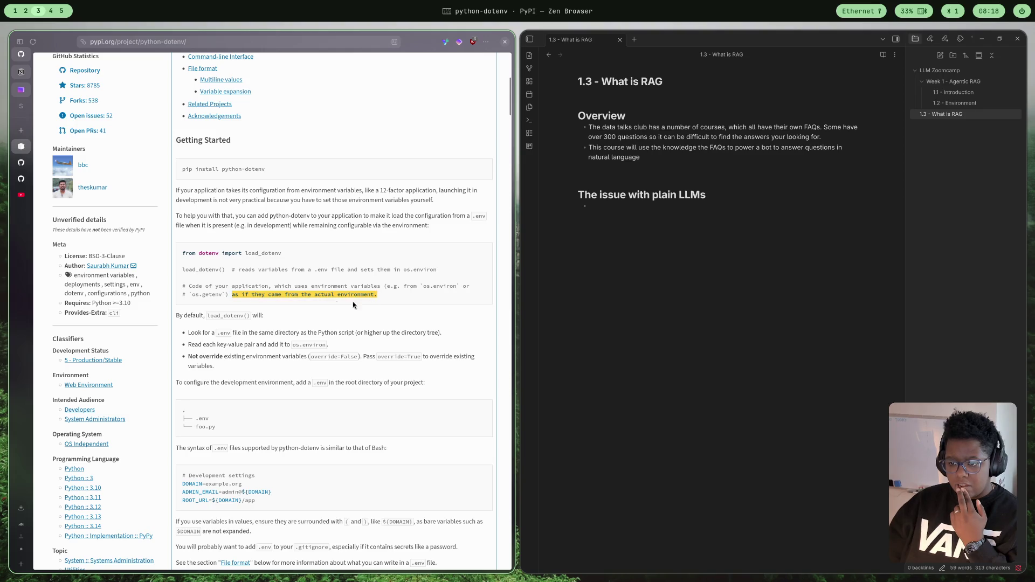
drag(232, 286, 384, 290)
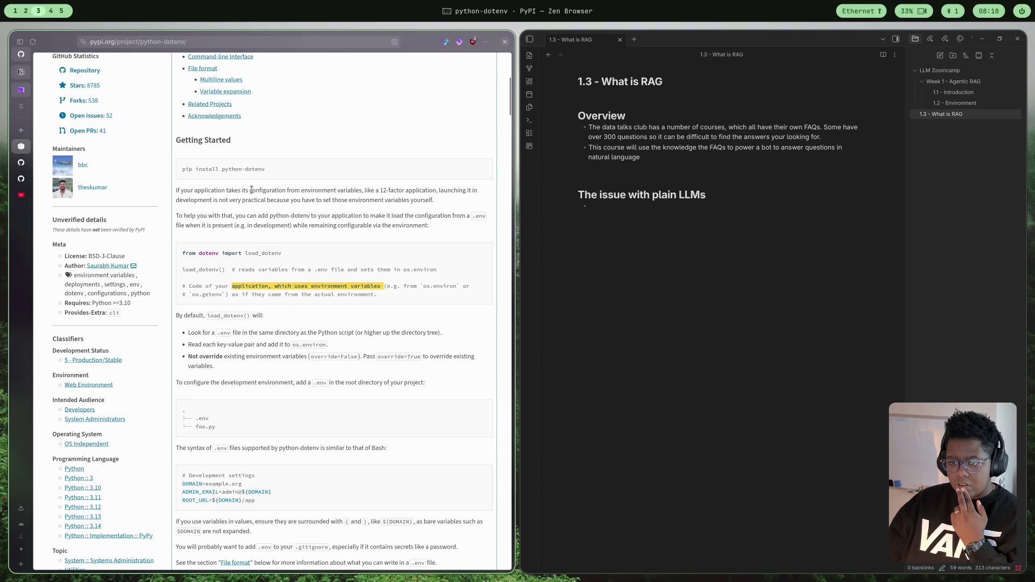
scroll(216, 223, down, 1)
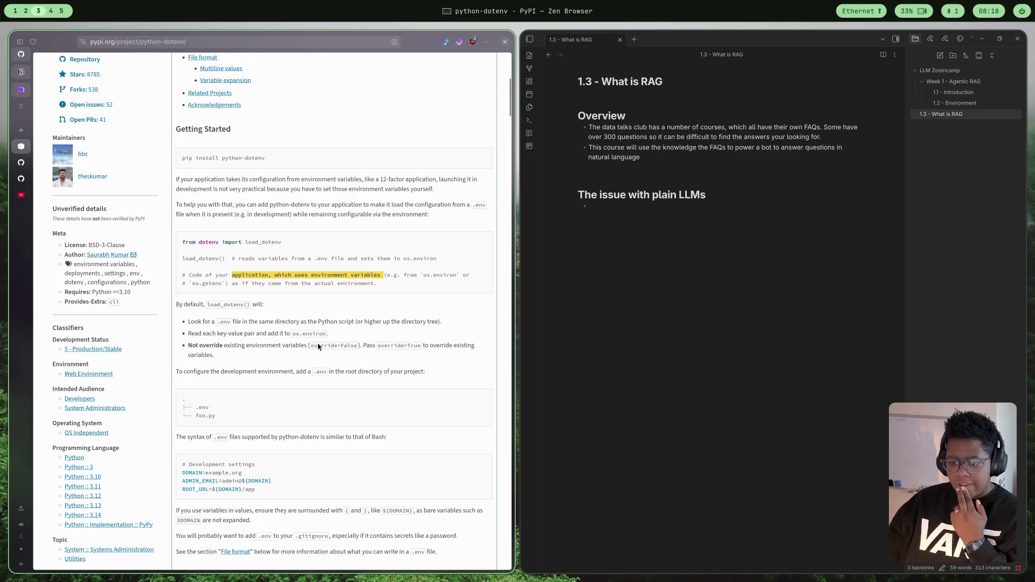
scroll(266, 318, down, 2)
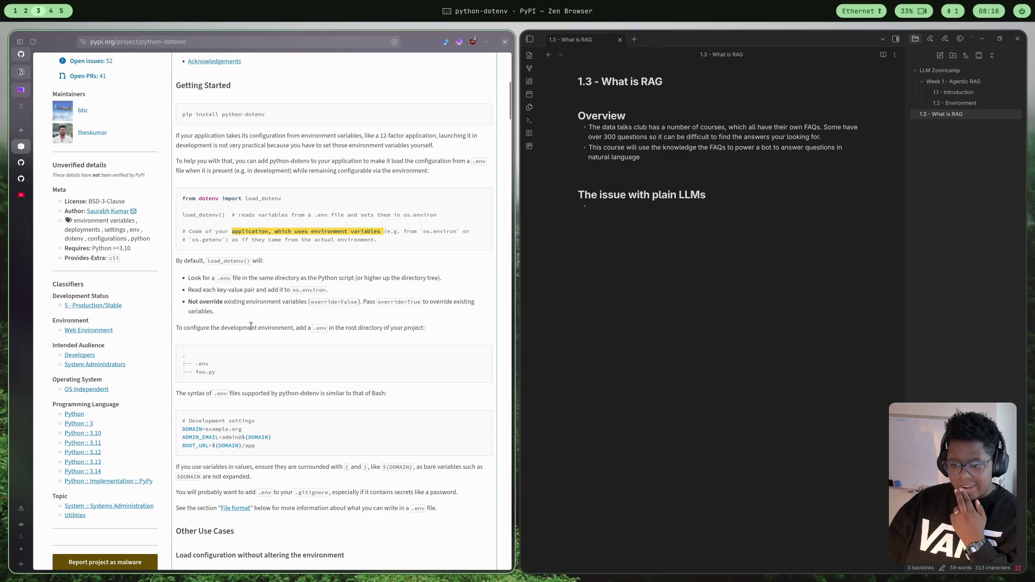
scroll(256, 328, down, 4)
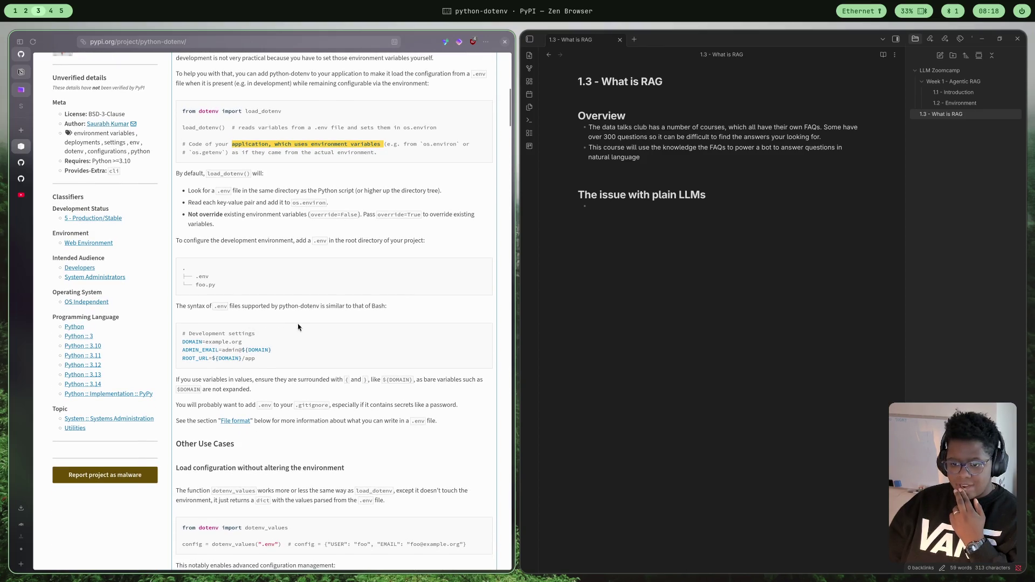
scroll(304, 322, down, 2)
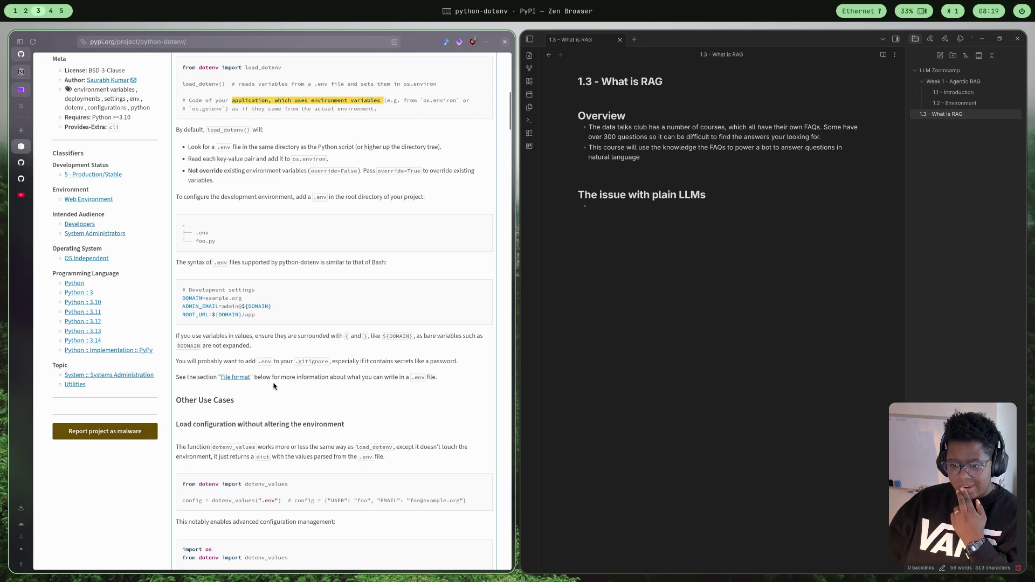
scroll(287, 373, down, 5)
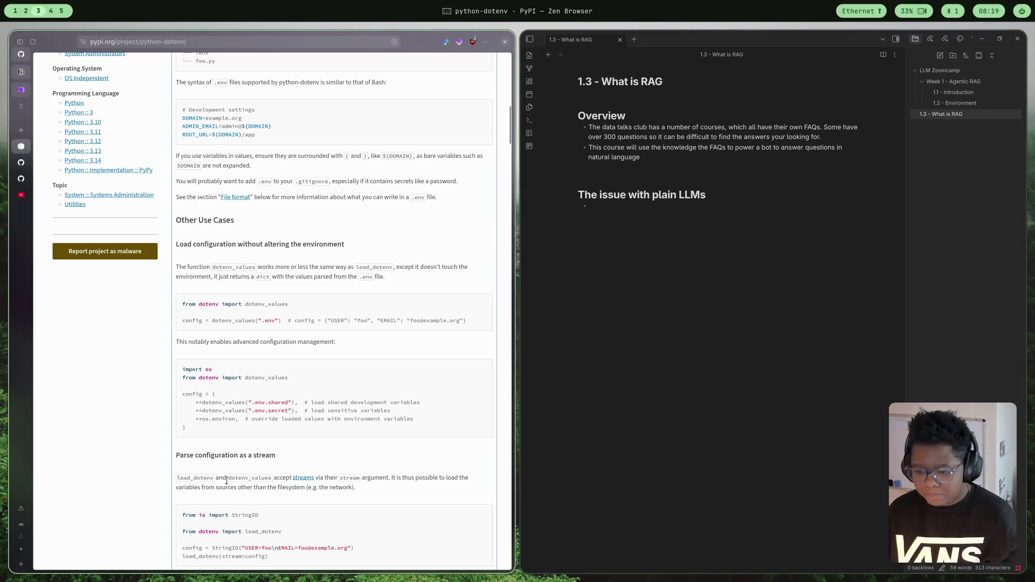
scroll(395, 527, down, 3)
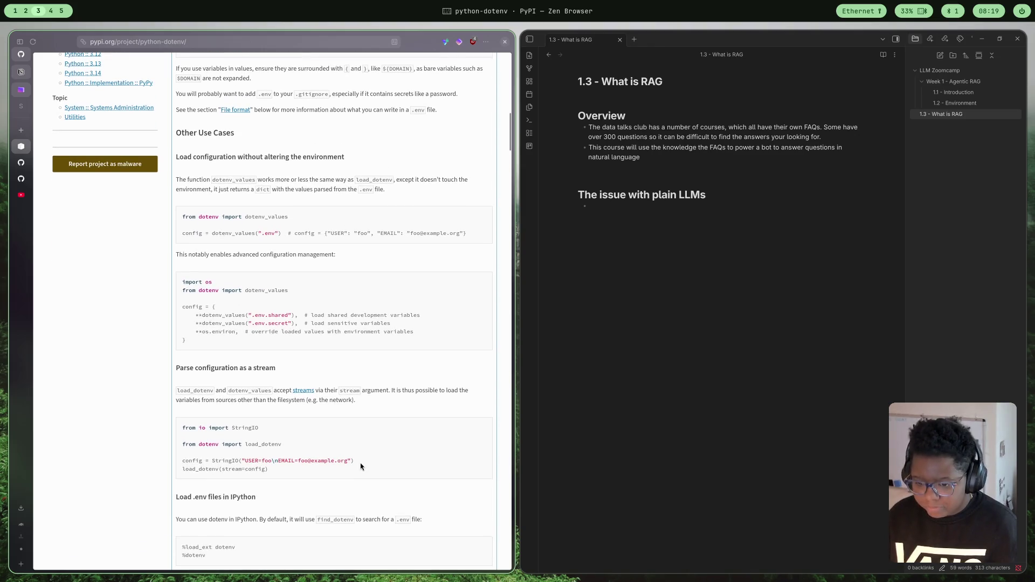
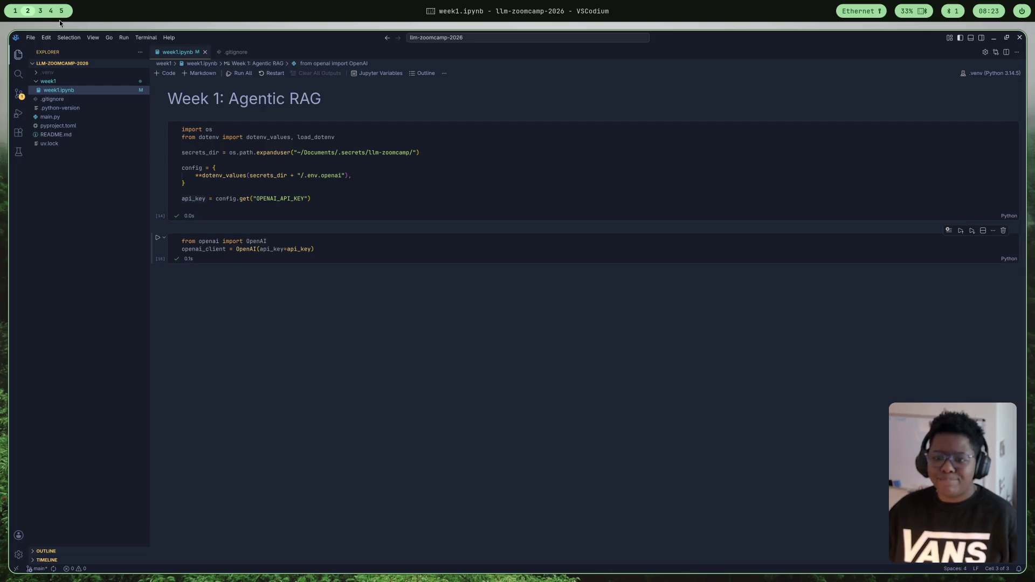
- Open the DataTalksClub llm-zoomcamp notebook.ipynb in Zen Browser and scroll to its llm(prompt) function
click(39, 11)
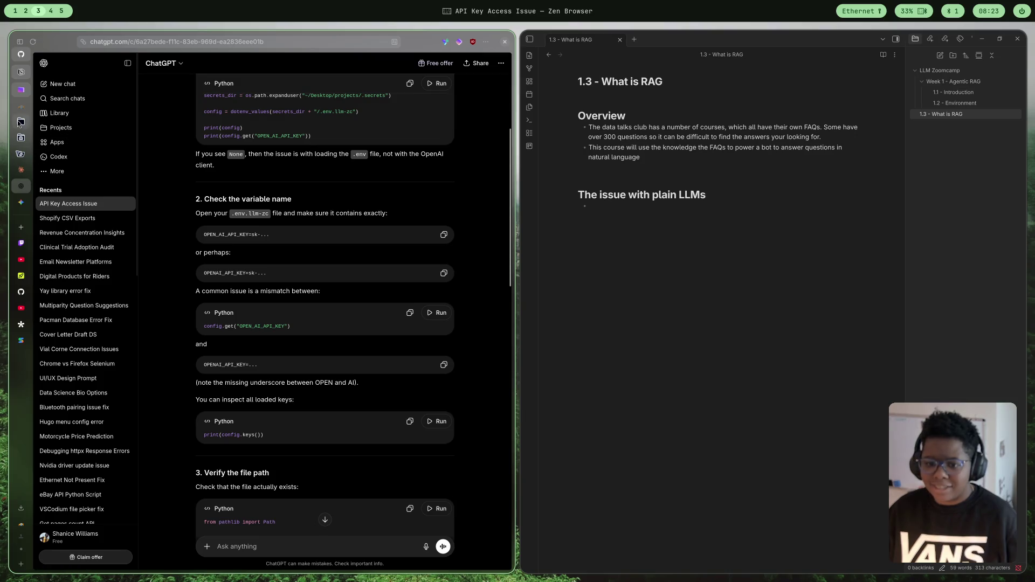
click(20, 548)
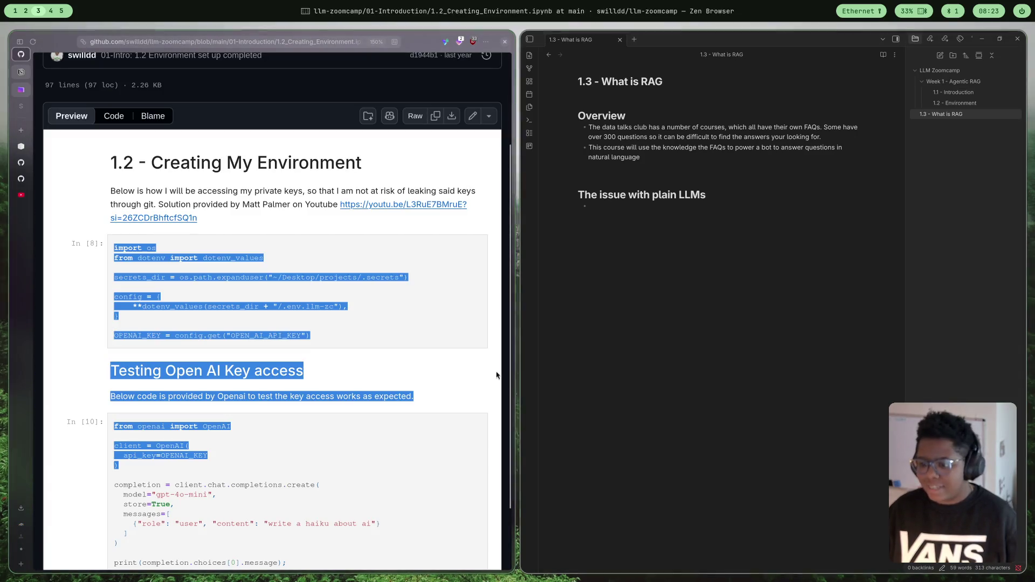
scroll(366, 294, up, 3)
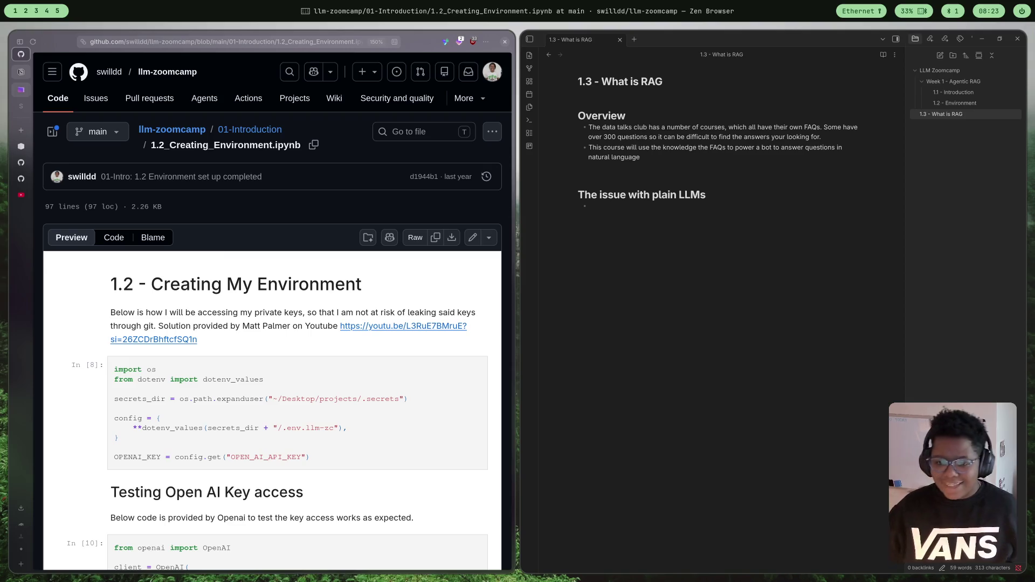
click(24, 165)
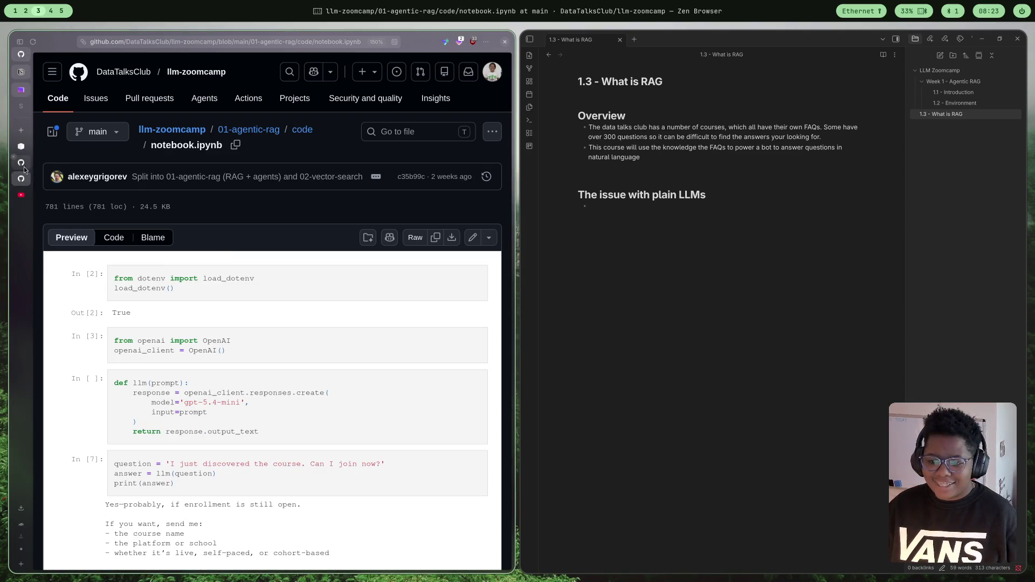
scroll(274, 214, down, 2)
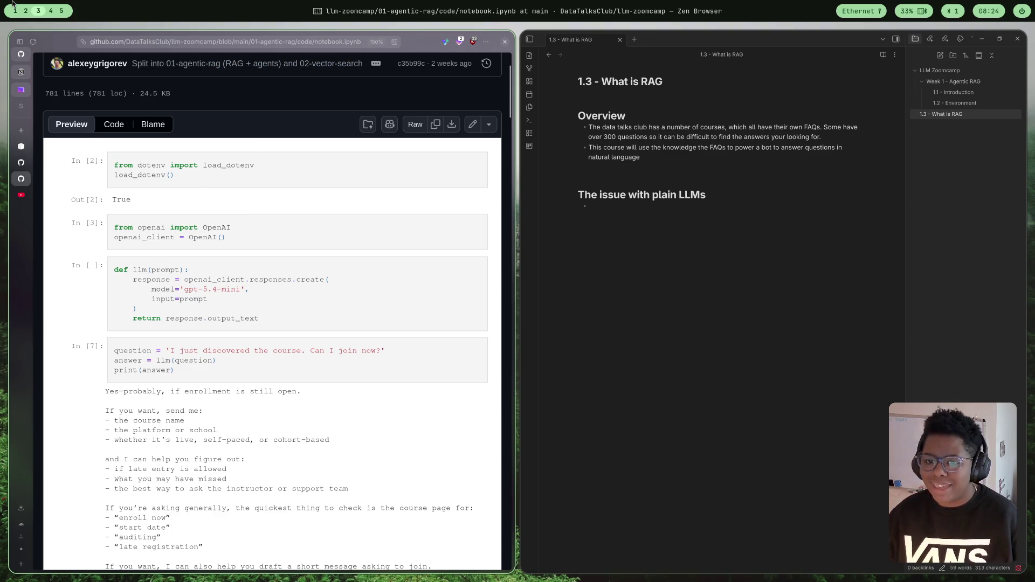
click(25, 11)
- Add a new code cell below the client cell containing def llm(prompt):
click(567, 267)
text(ef llm)
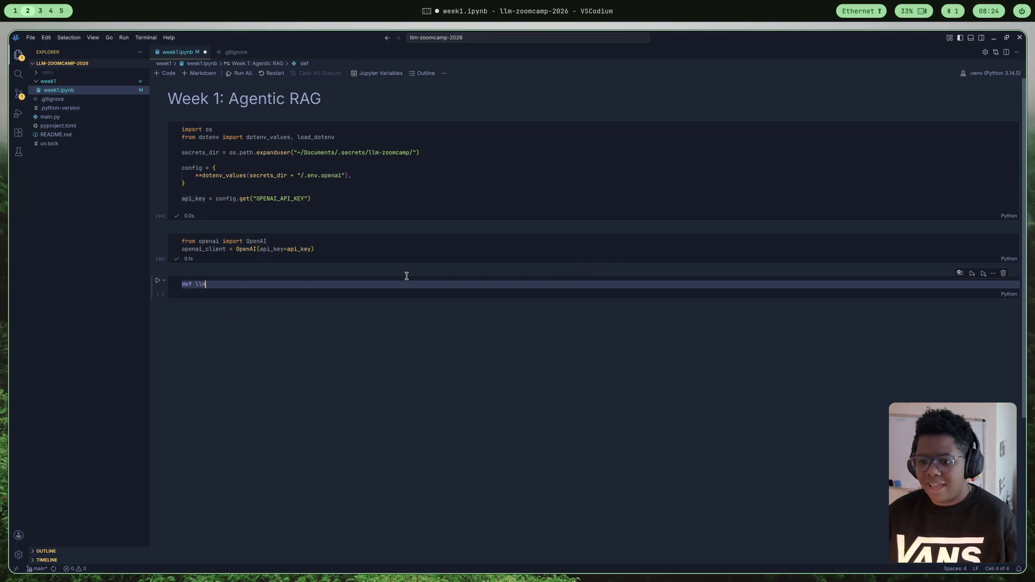
text(()
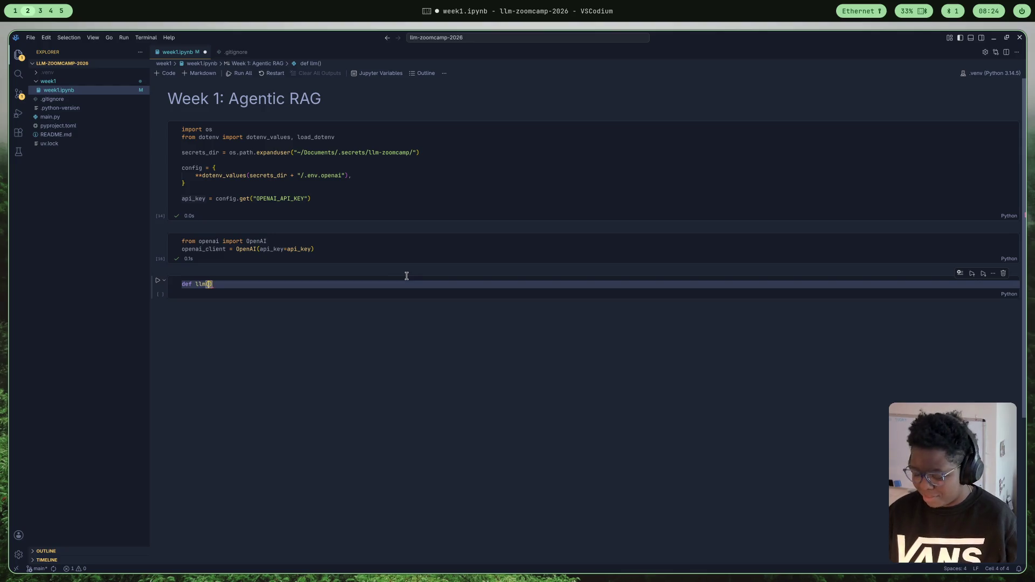
text(promp)
key(BackSpace)
text(pt)
key(BackSpace)
key(BackSpace)
key(BackSpace)
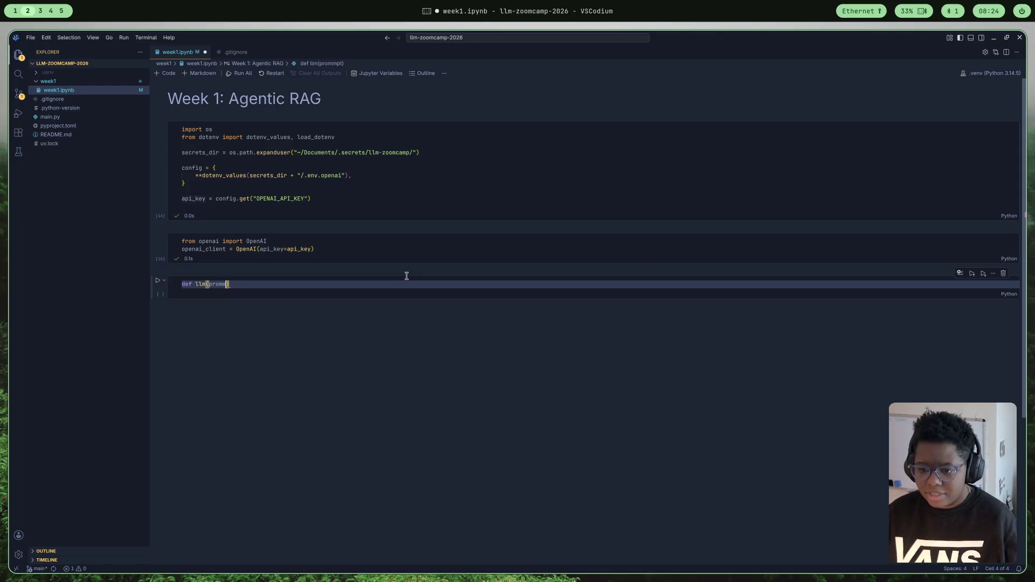
text(pt))
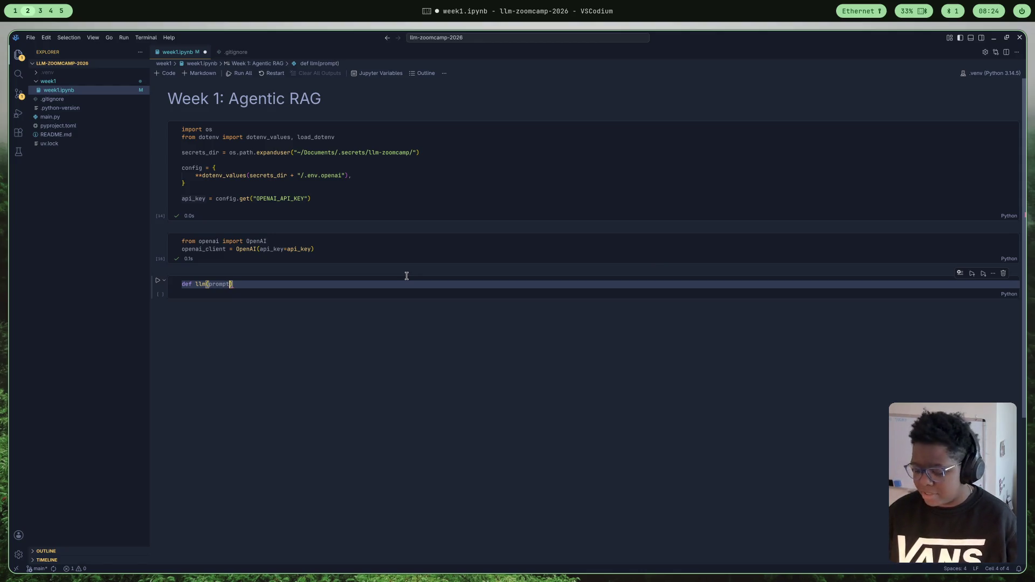
text(:)
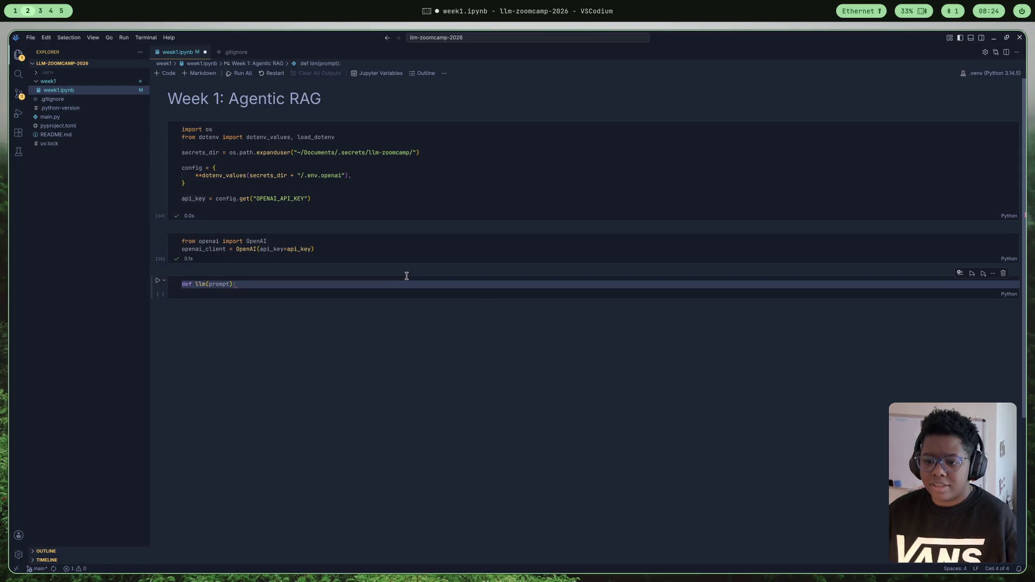
- Start the indented function body, save week1.ipynb, and bring up the browser reference
key(Return)
key(ctrl+s)
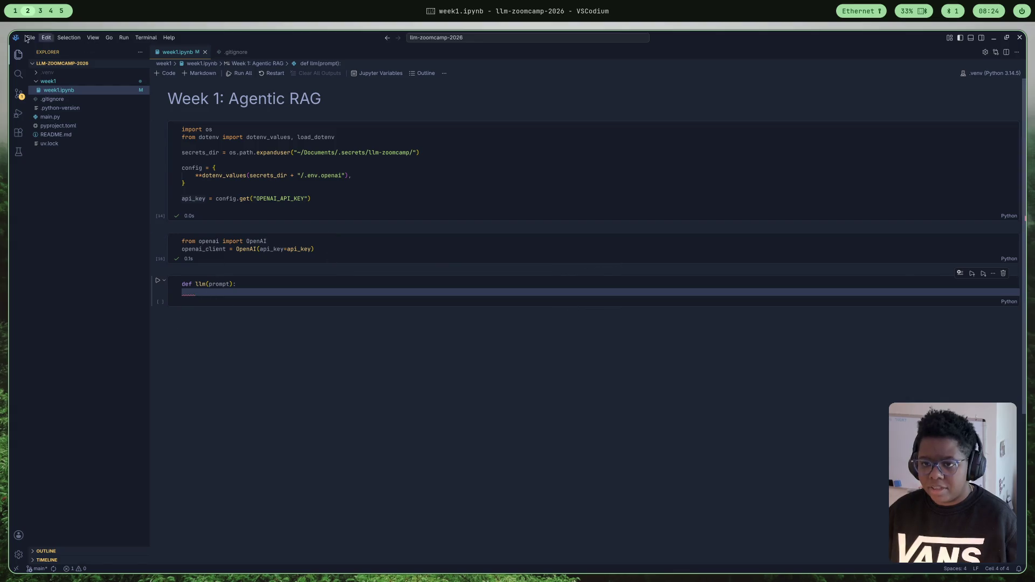
click(40, 11)
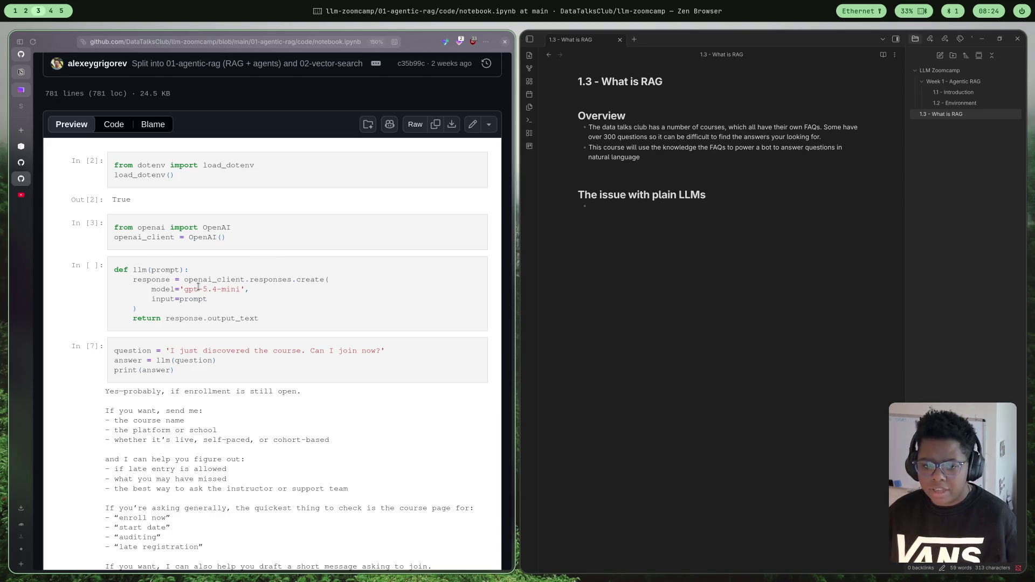
- Begin the llm body with response = openai_client. using the autocompleted client name
click(26, 10)
text(response =)
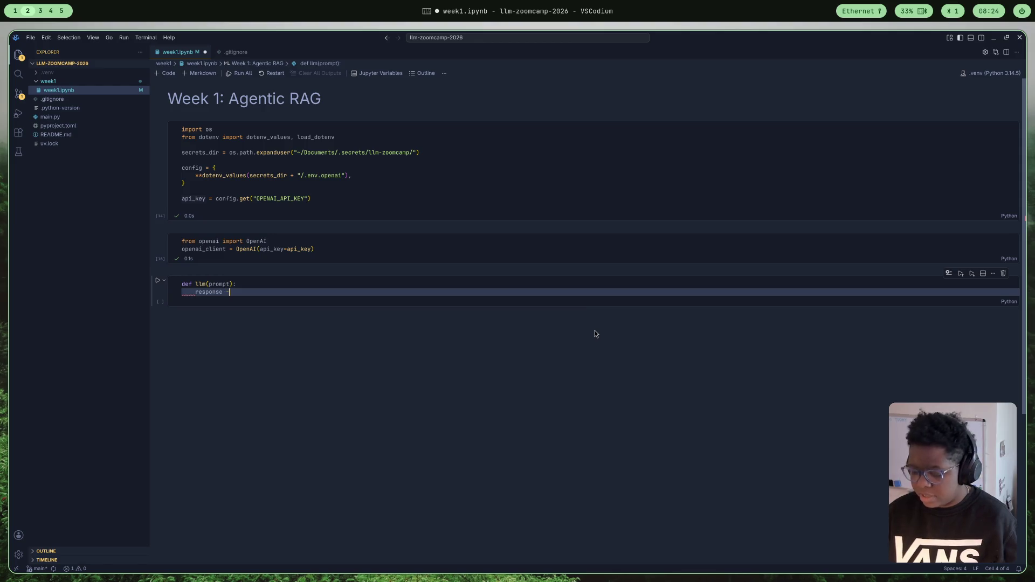
text( openai)
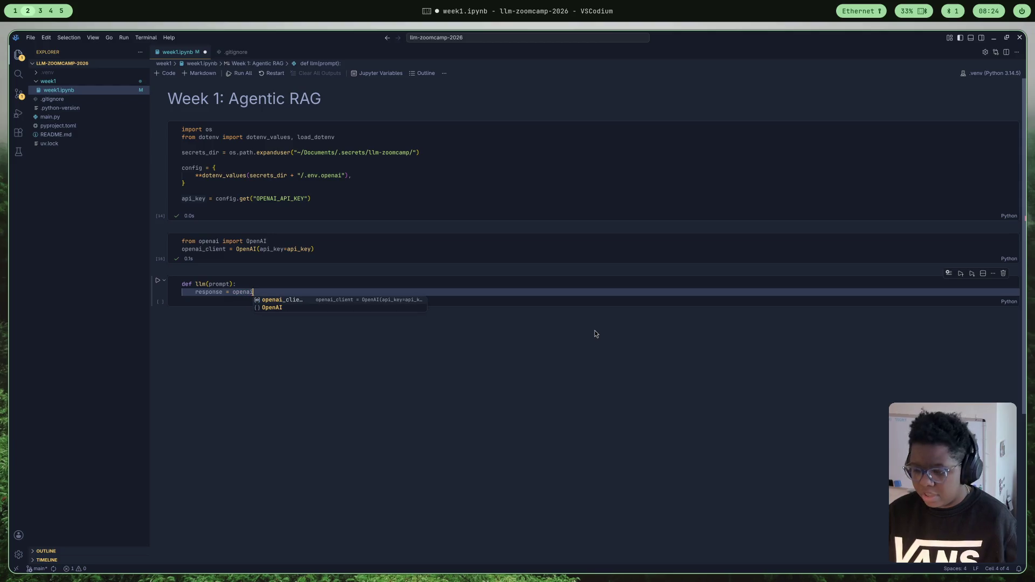
key(Tab)
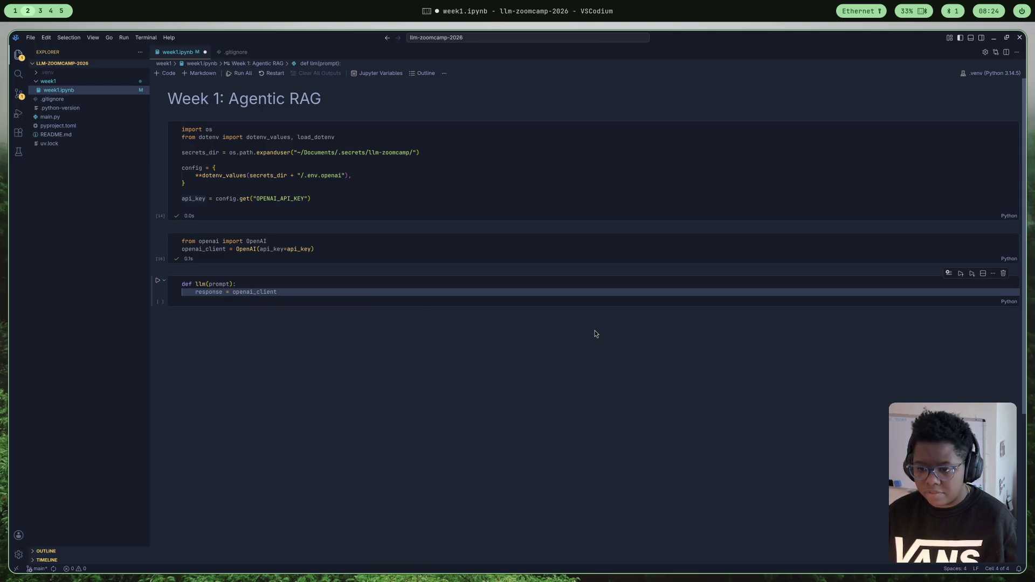
text(.)
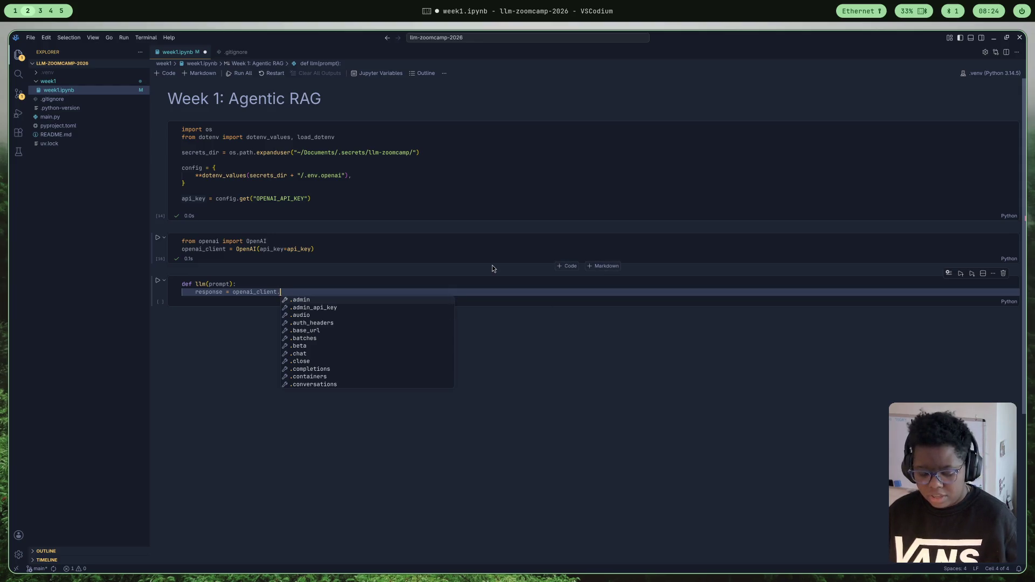
key(super+3)
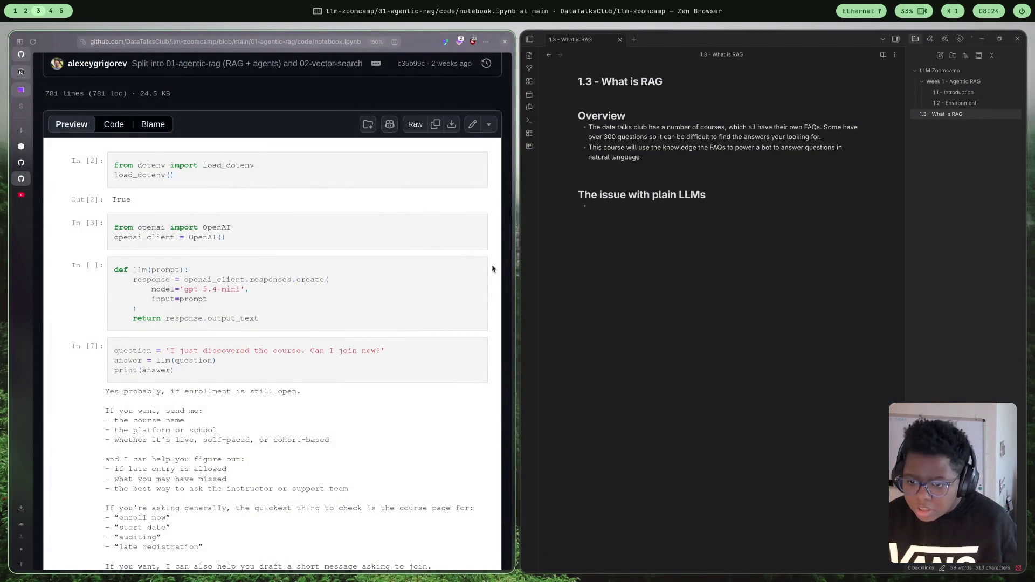
key(super+2)
- Finish the line as responses.create( with its arguments opened on a new indented line
text(responses.)
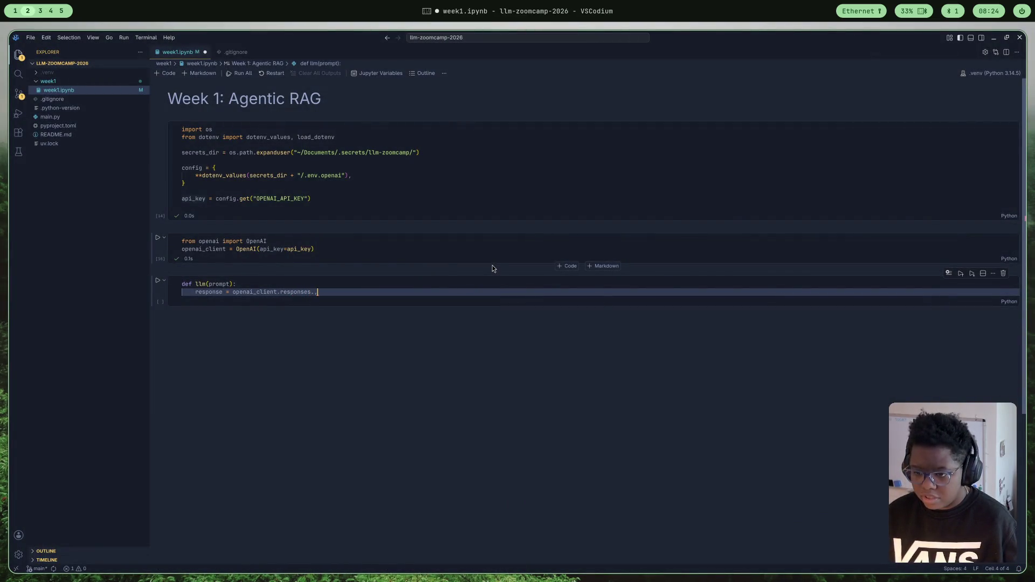
text(create()
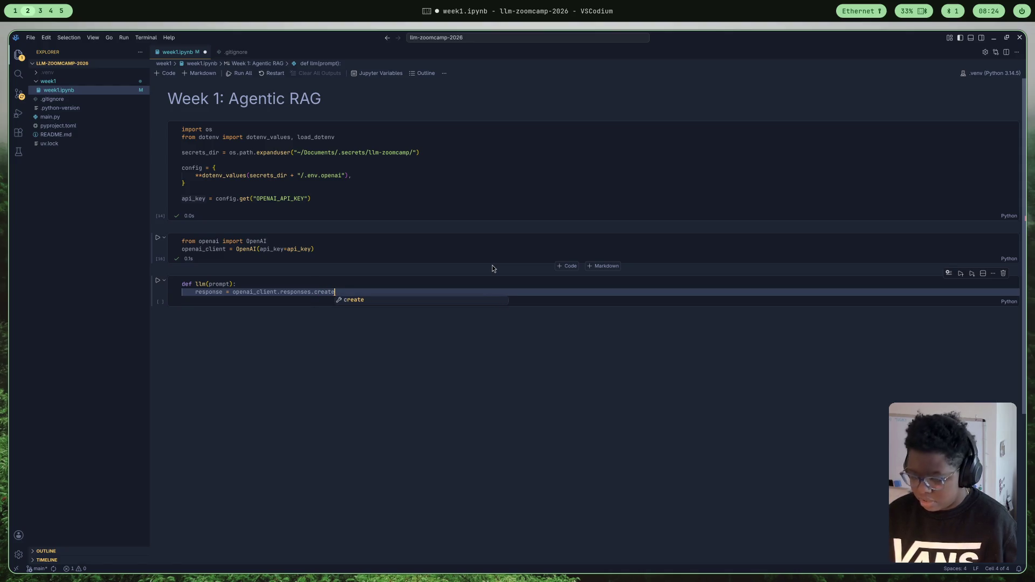
key(Return)
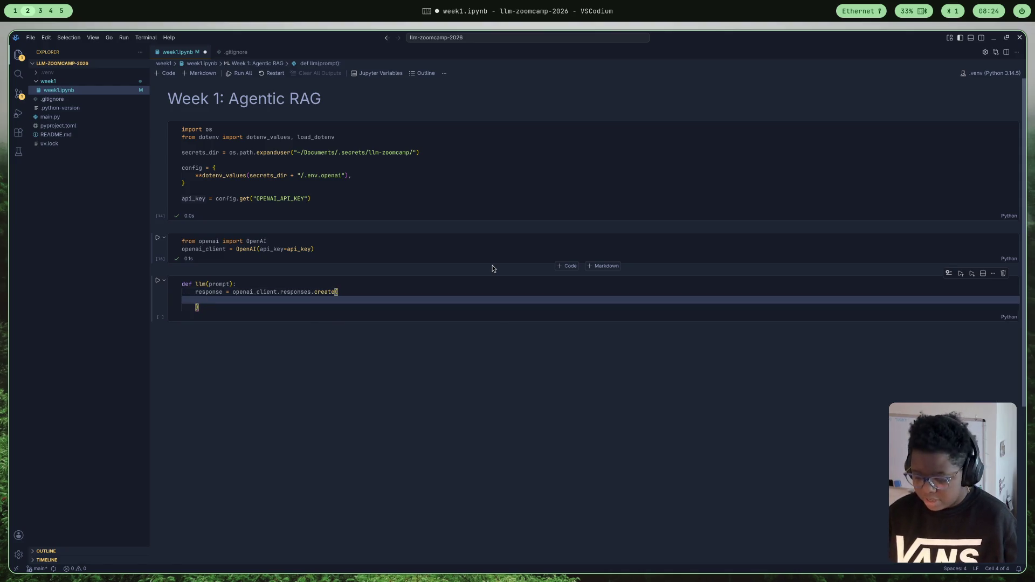
key(super+3)
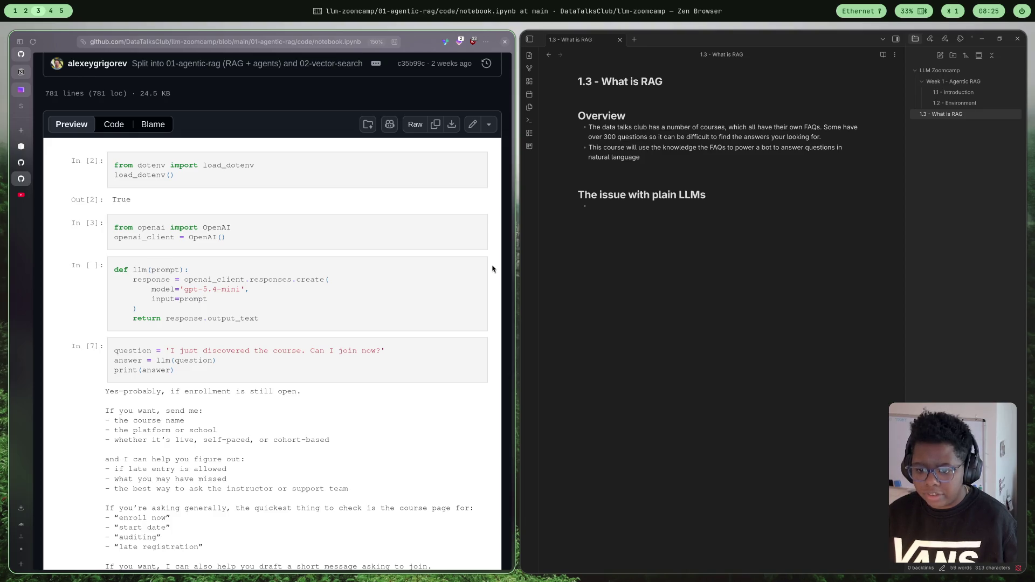
key(super+2)
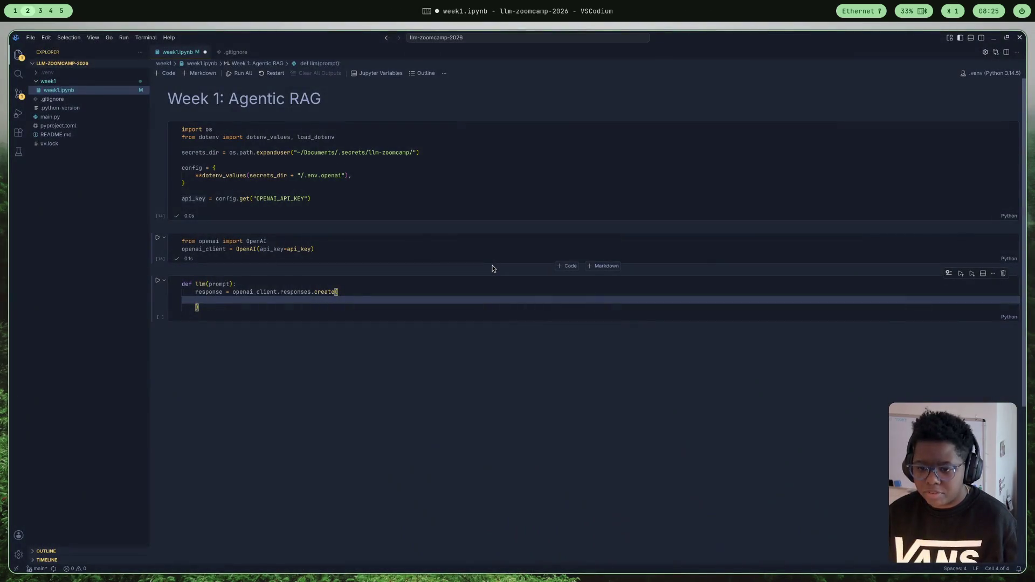